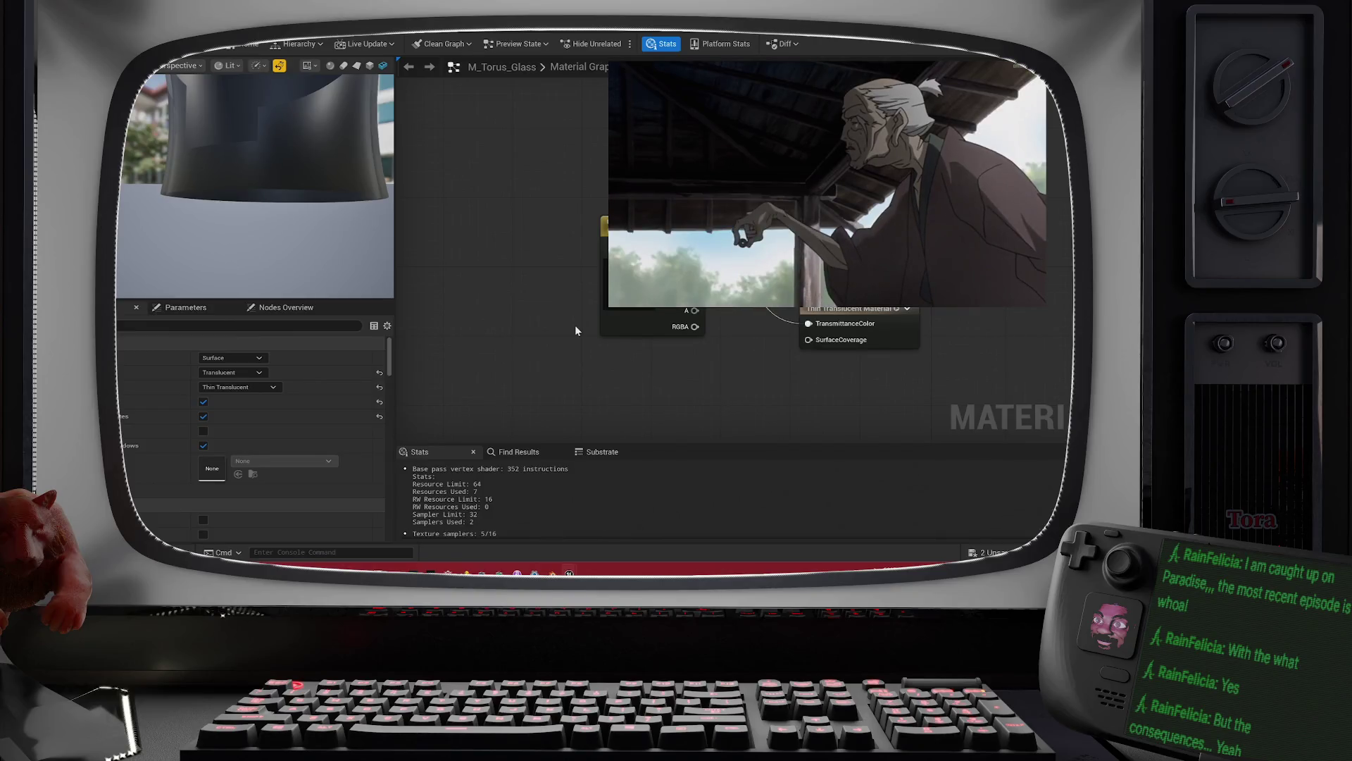
Step: Frame the GlassColor node, save M_Torus_Glass with Ctrl+S, and return to the level editor
drag(668, 389, 565, 368)
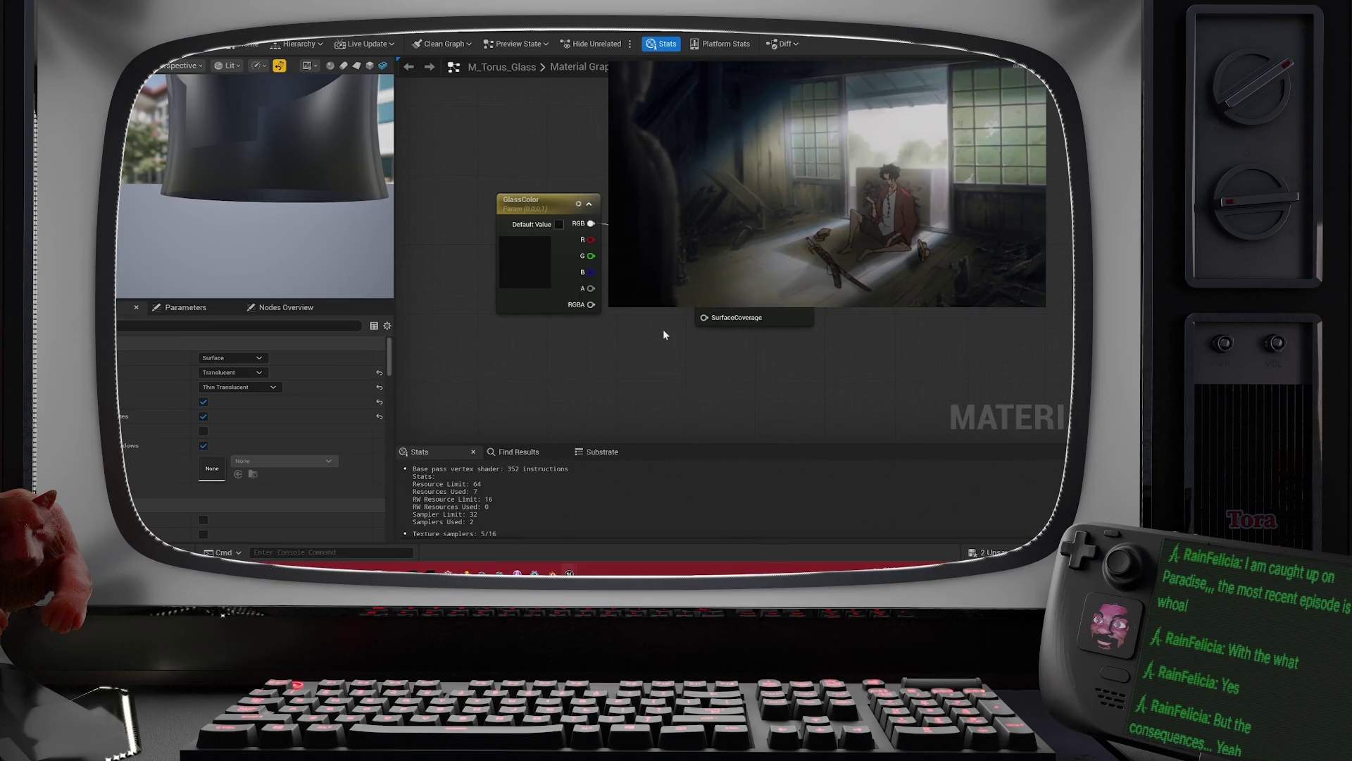
drag(663, 334, 648, 341)
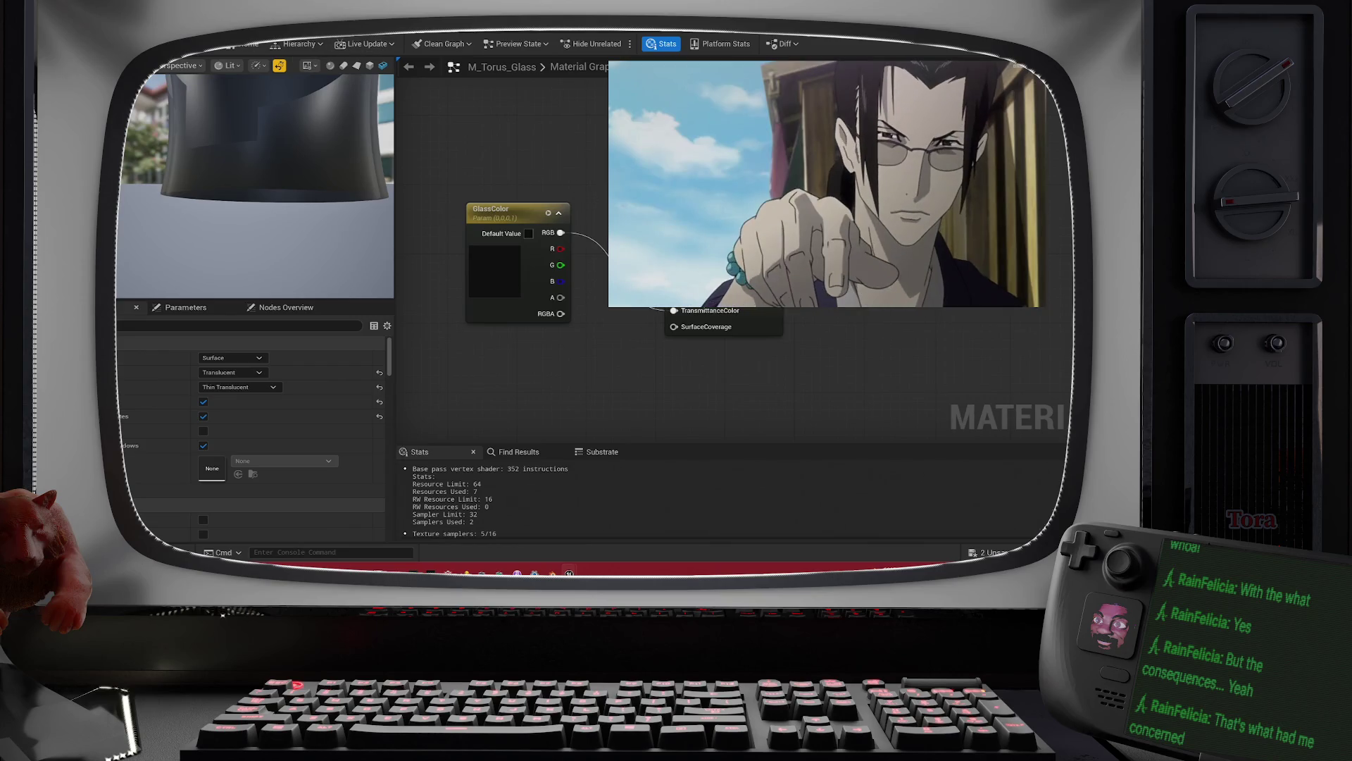
key(ctrl+s)
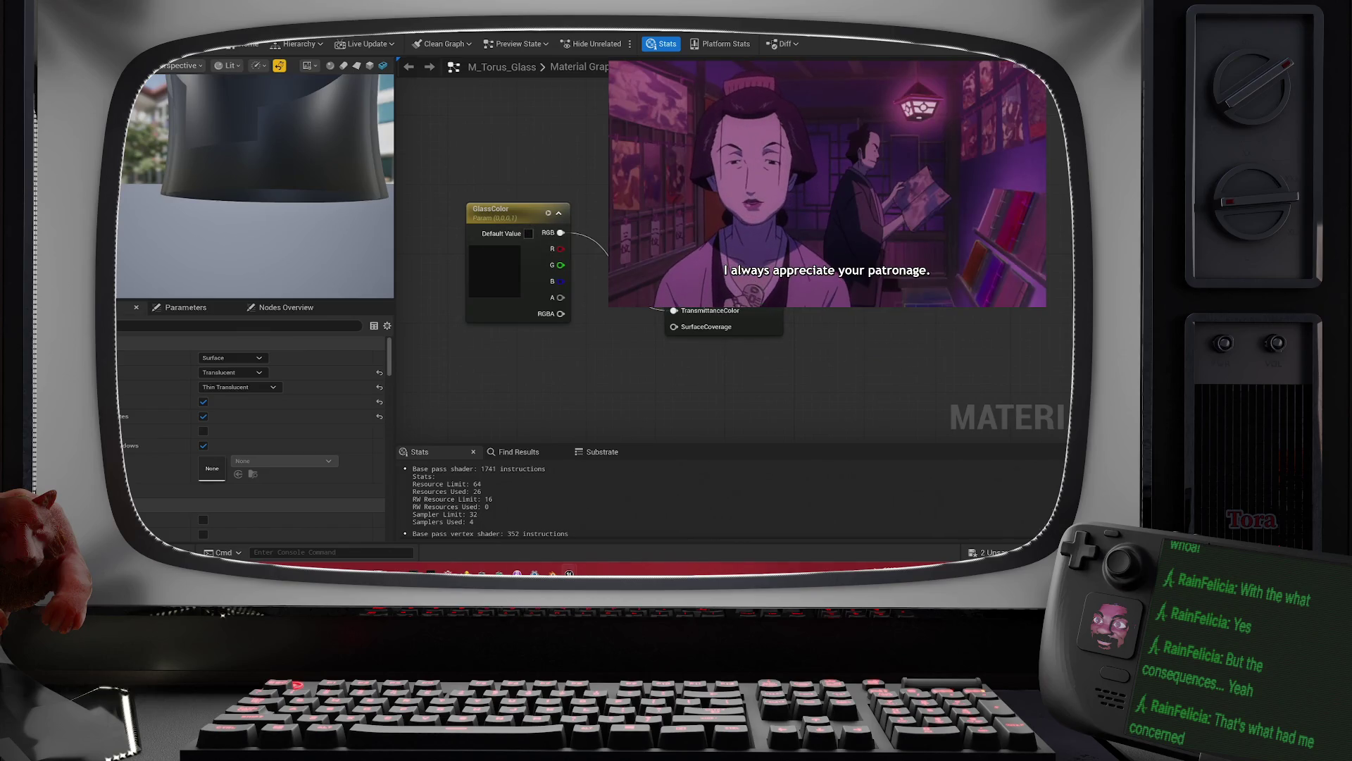
mouse_move(221, 107)
mouse_down()
mouse_move(220, 95)
mouse_move(221, 108)
mouse_up()
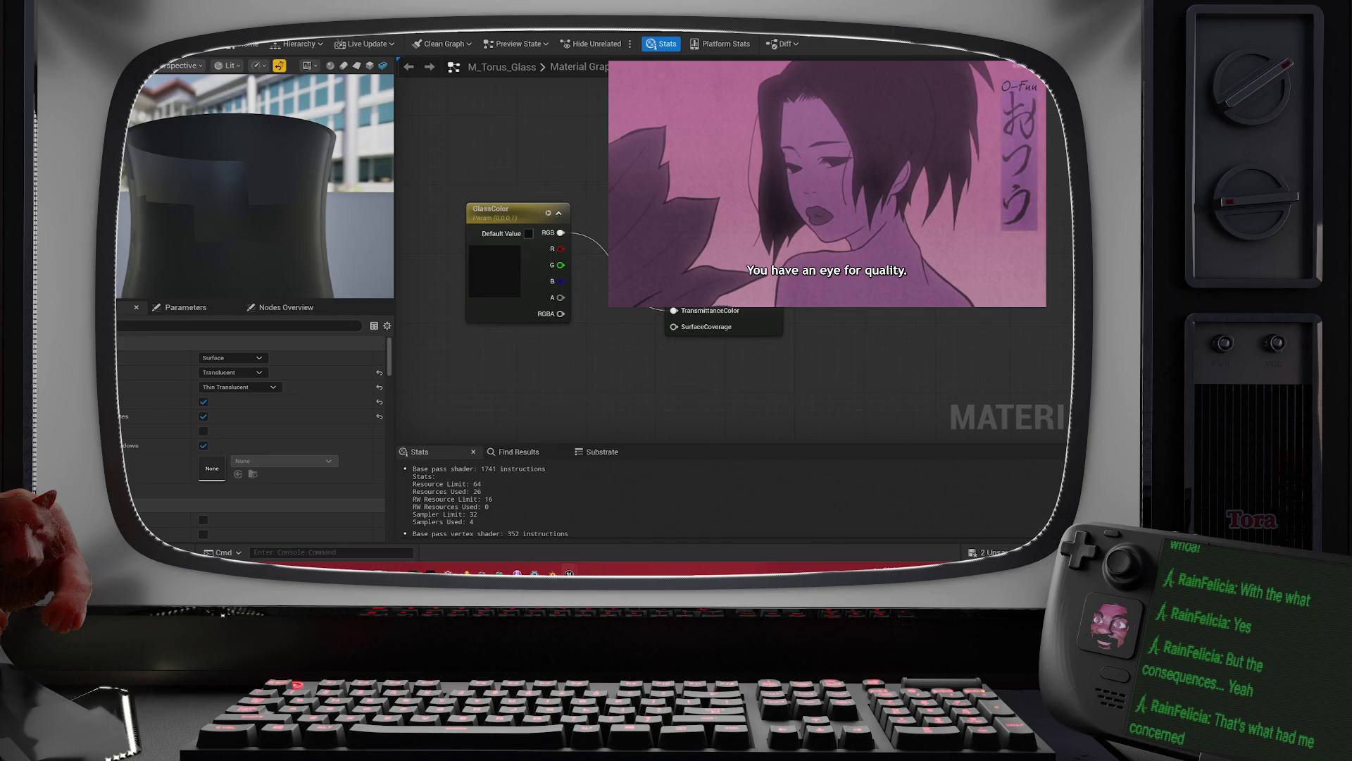
key(alt+Tab)
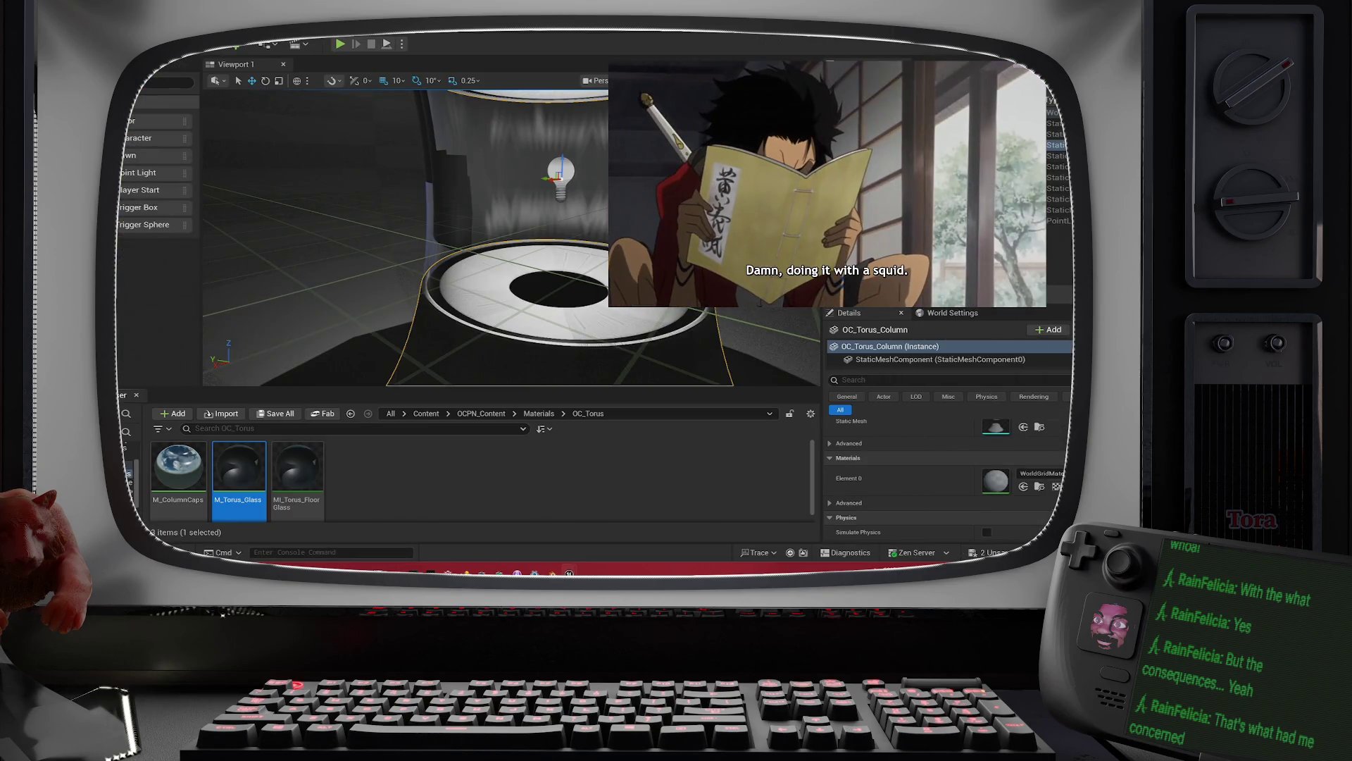
Step: Fly down, up, forward and back around the torus column, then focus it head-on
key(q)
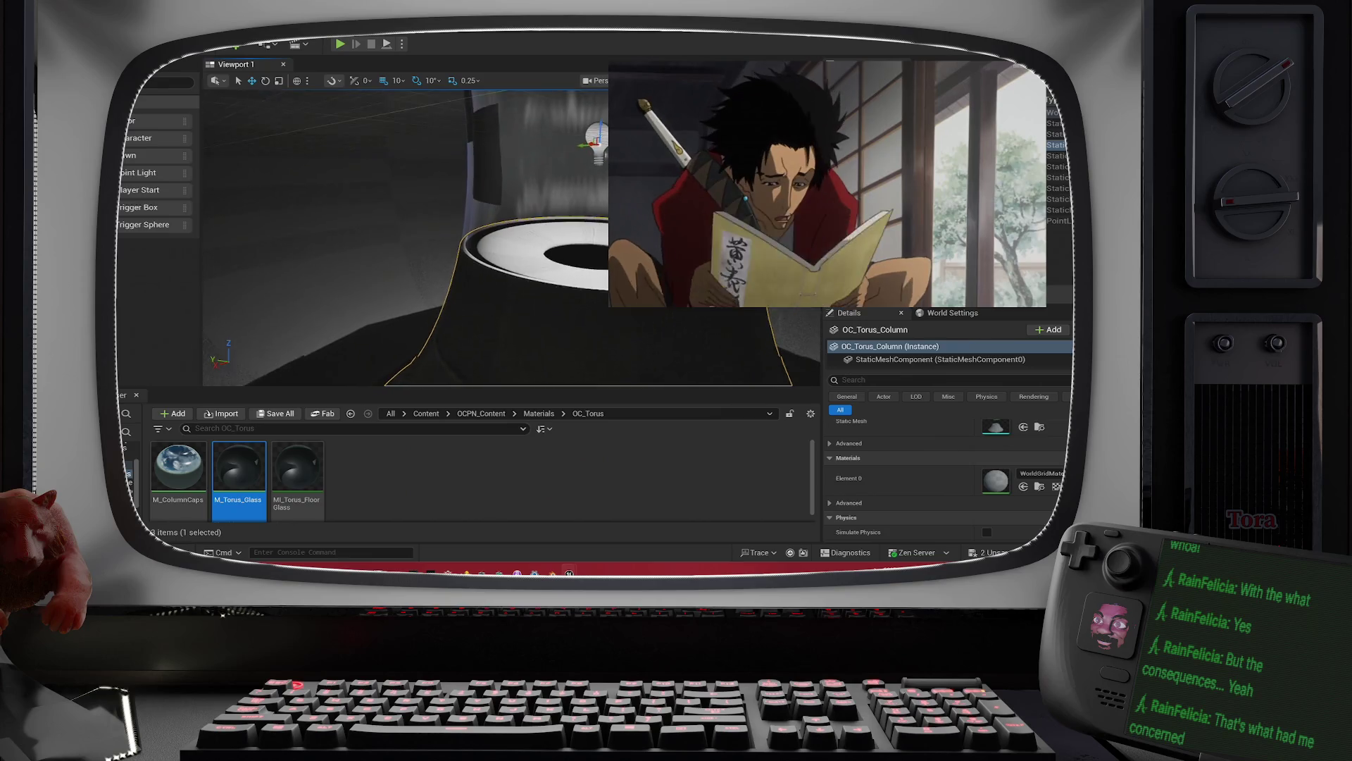
key(q)
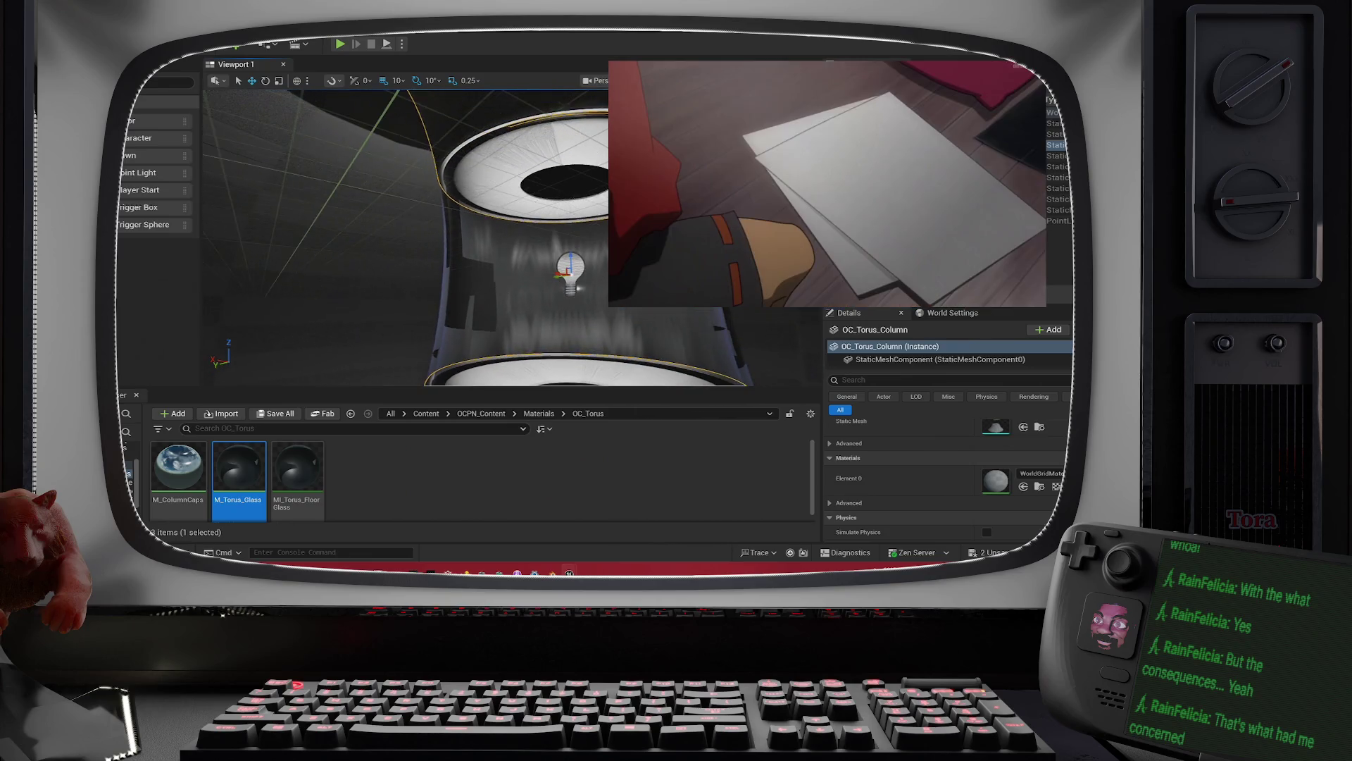
key(e)
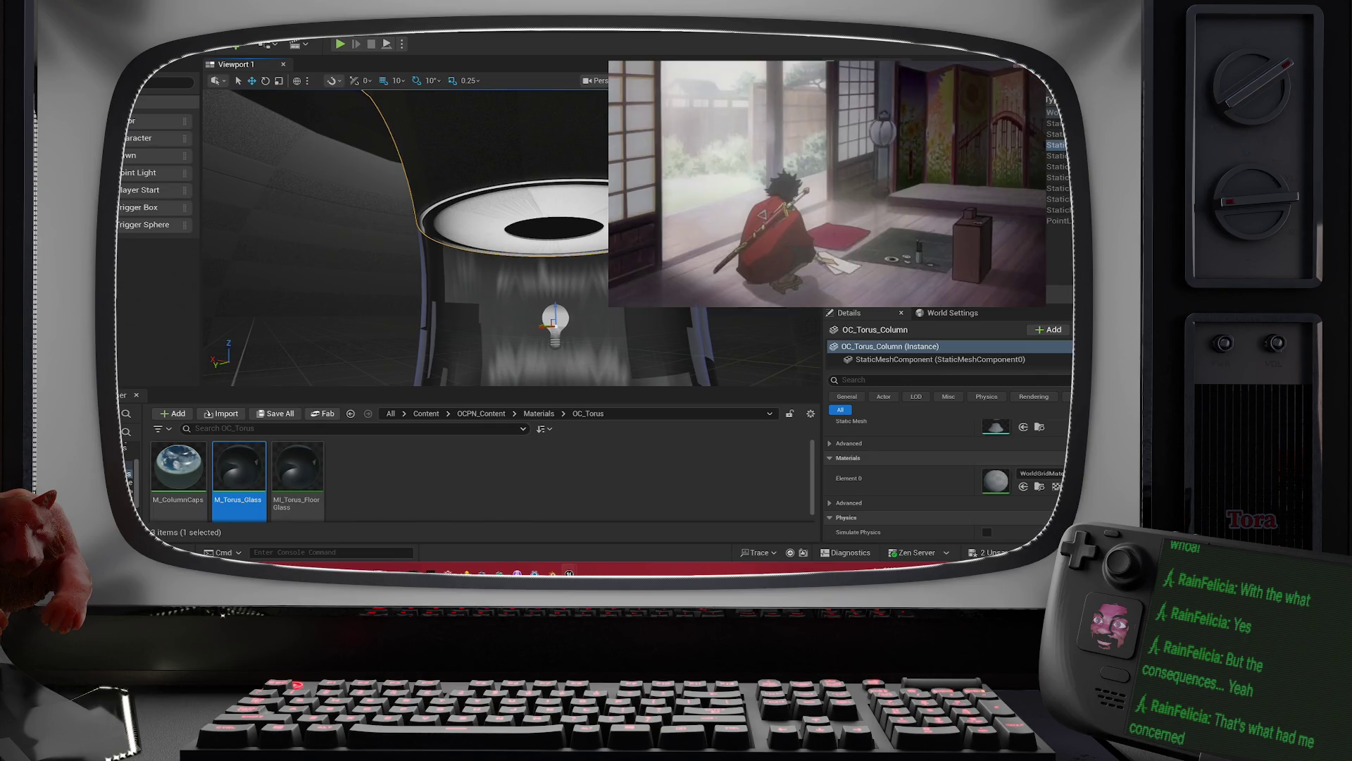
key(e)
key(w)
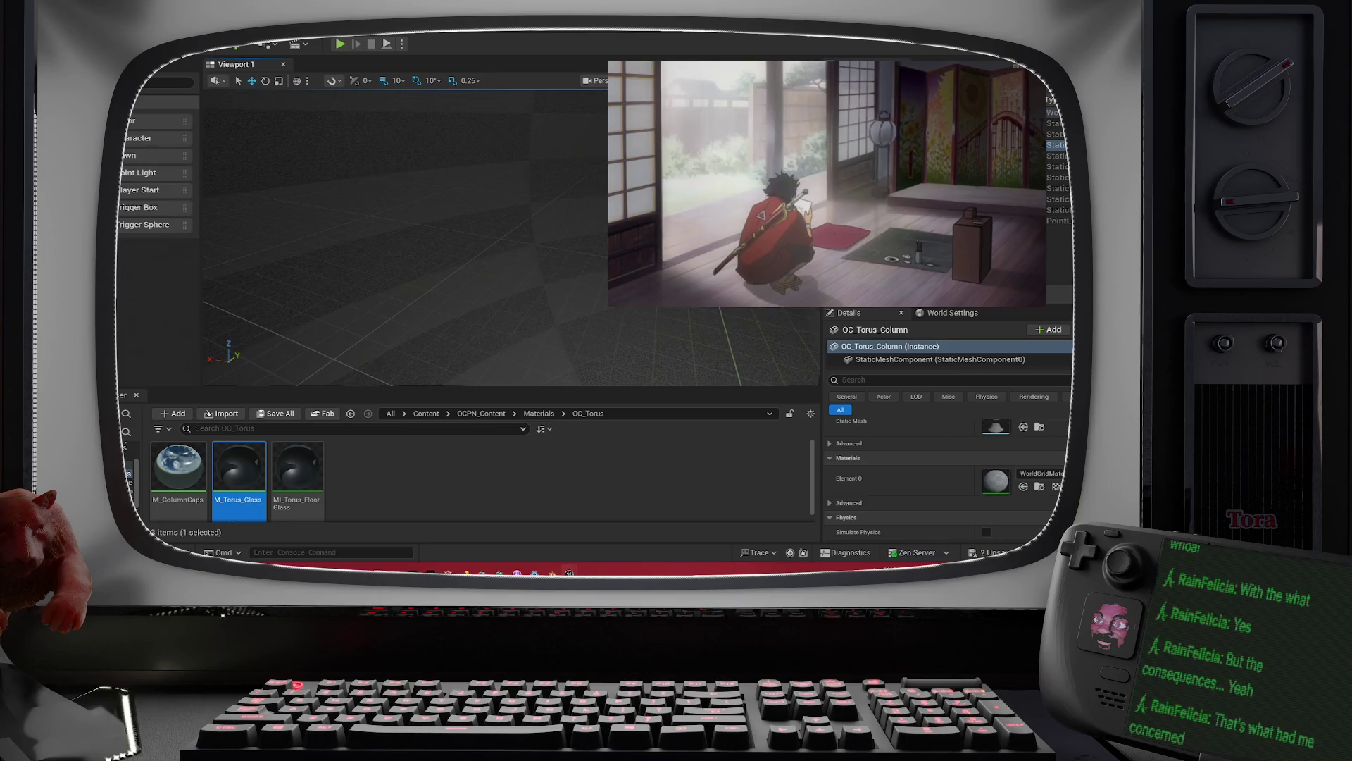
key(s)
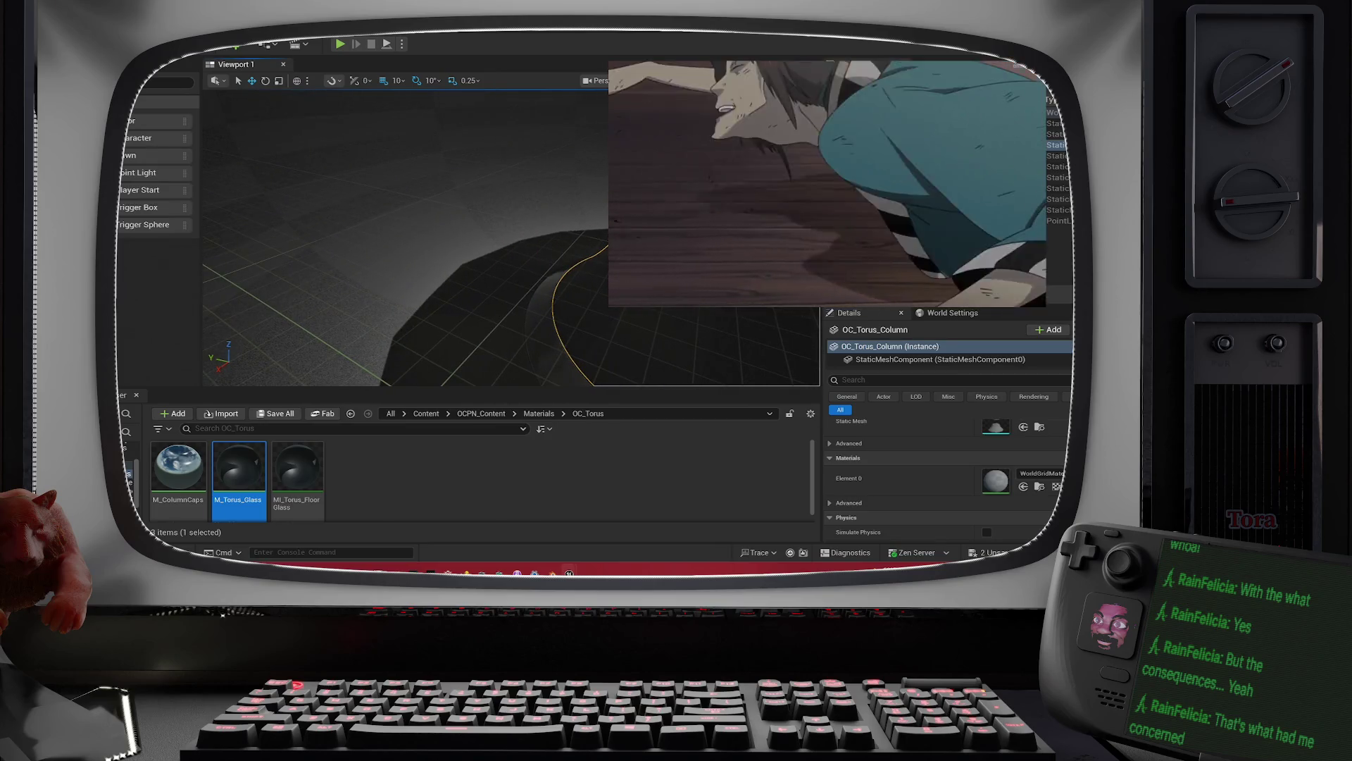
key(s)
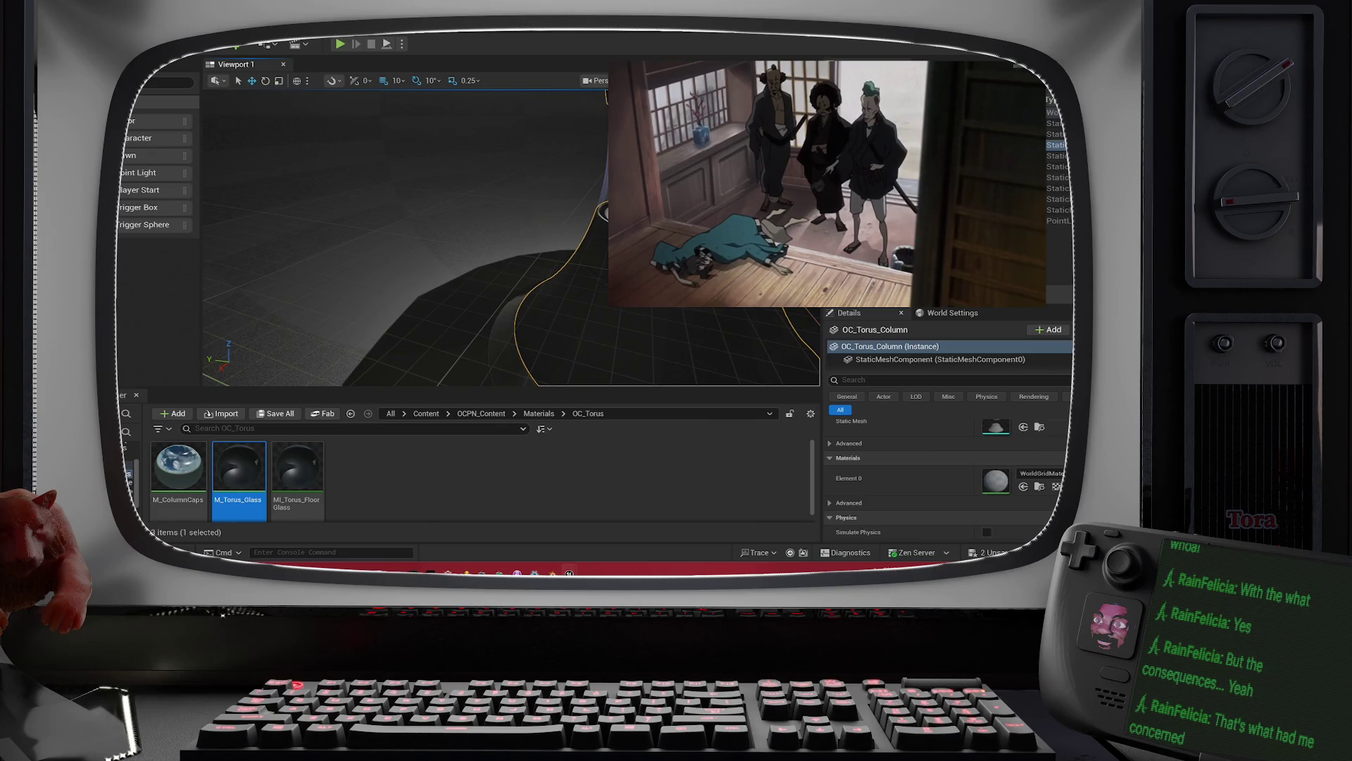
key(f)
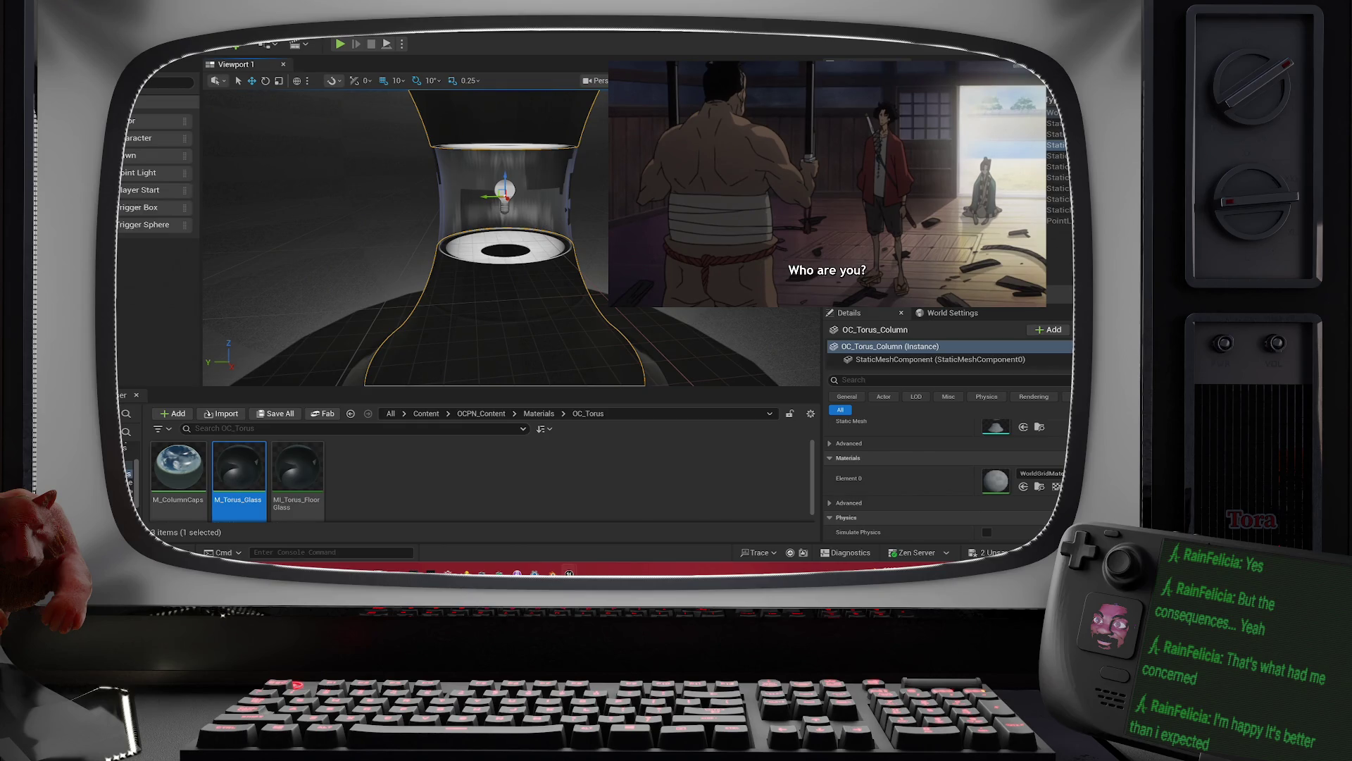
Step: Tilt the view over the torus column and zoom in and out on it
mouse_move(520, 277)
mouse_down()
mouse_move(520, 240)
mouse_move(520, 293)
mouse_move(525, 267)
mouse_up()
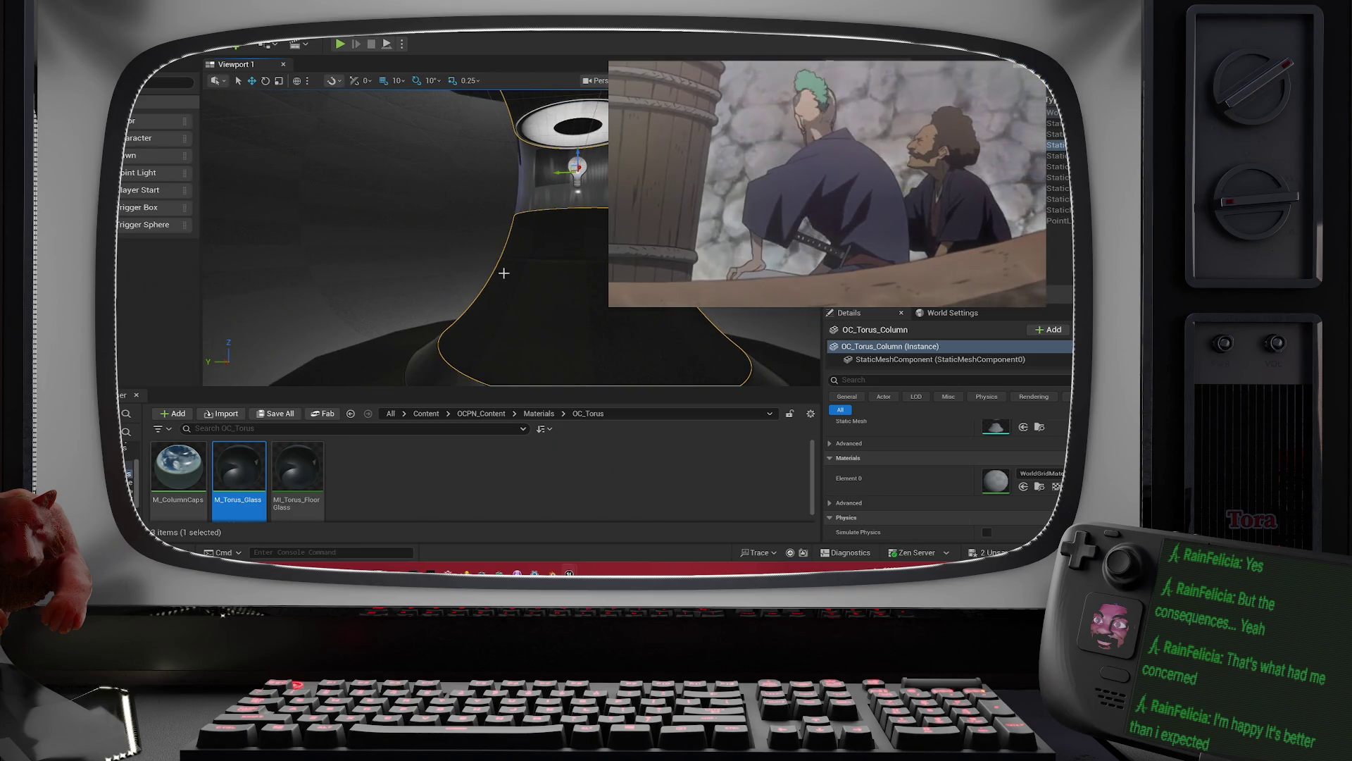
mouse_move(503, 272)
mouse_down()
mouse_move(503, 243)
mouse_move(416, 229)
mouse_move(416, 248)
mouse_move(503, 272)
mouse_up()
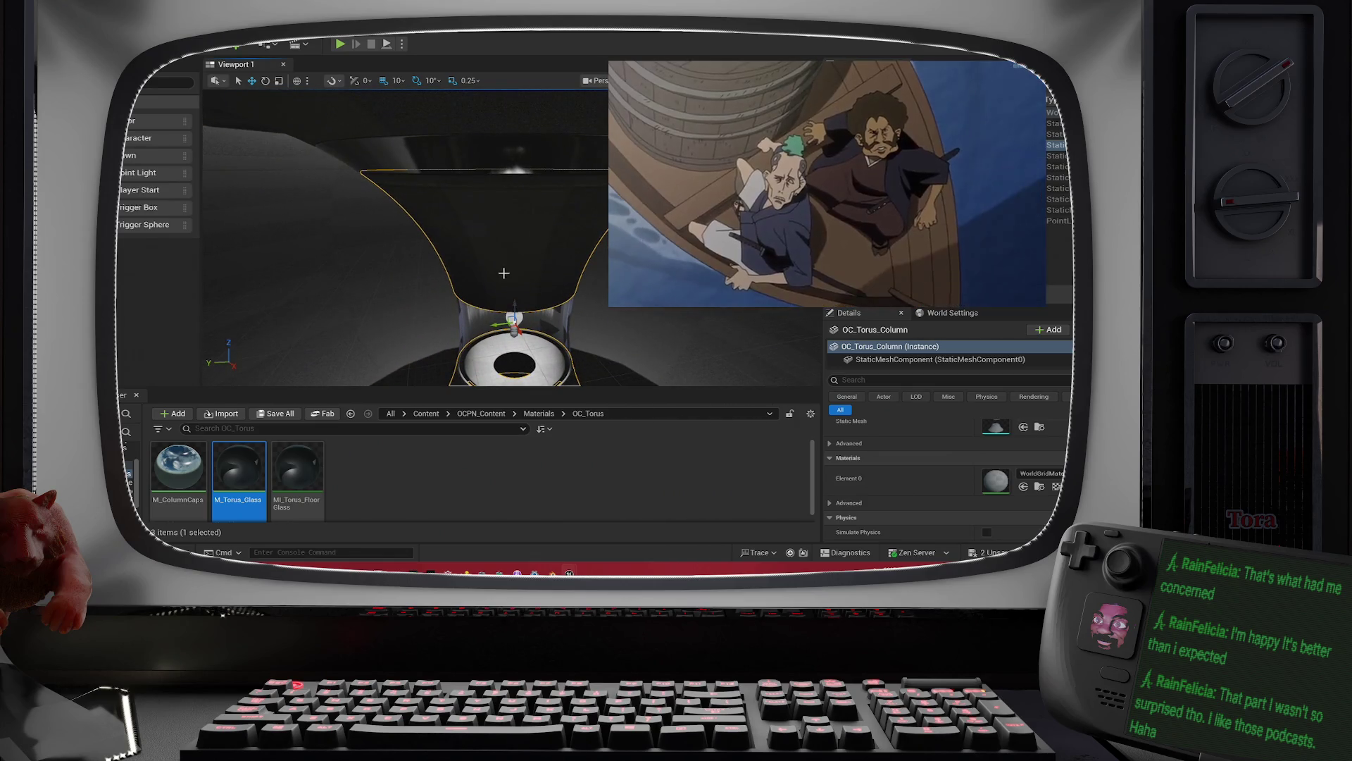
scroll(525, 200, up, 3)
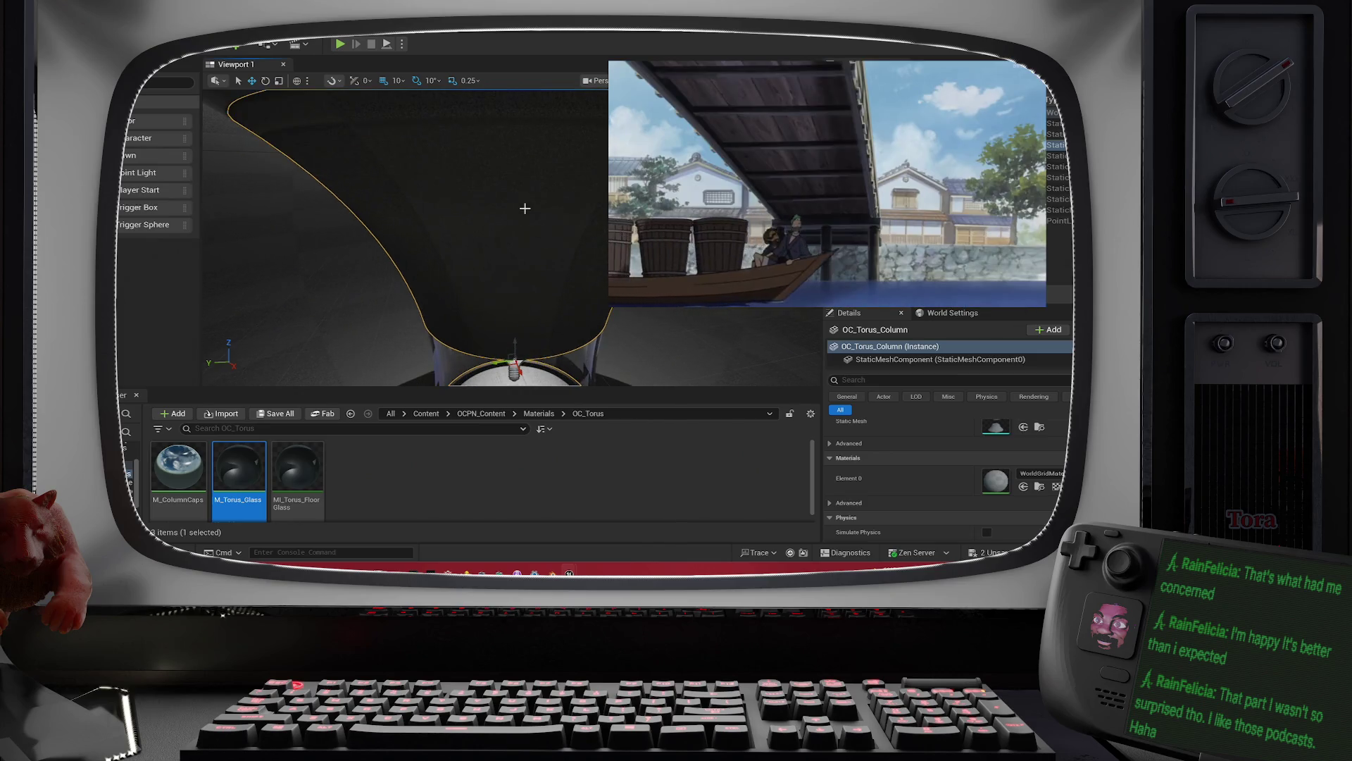
scroll(524, 200, down, 2)
scroll(525, 200, up, 2)
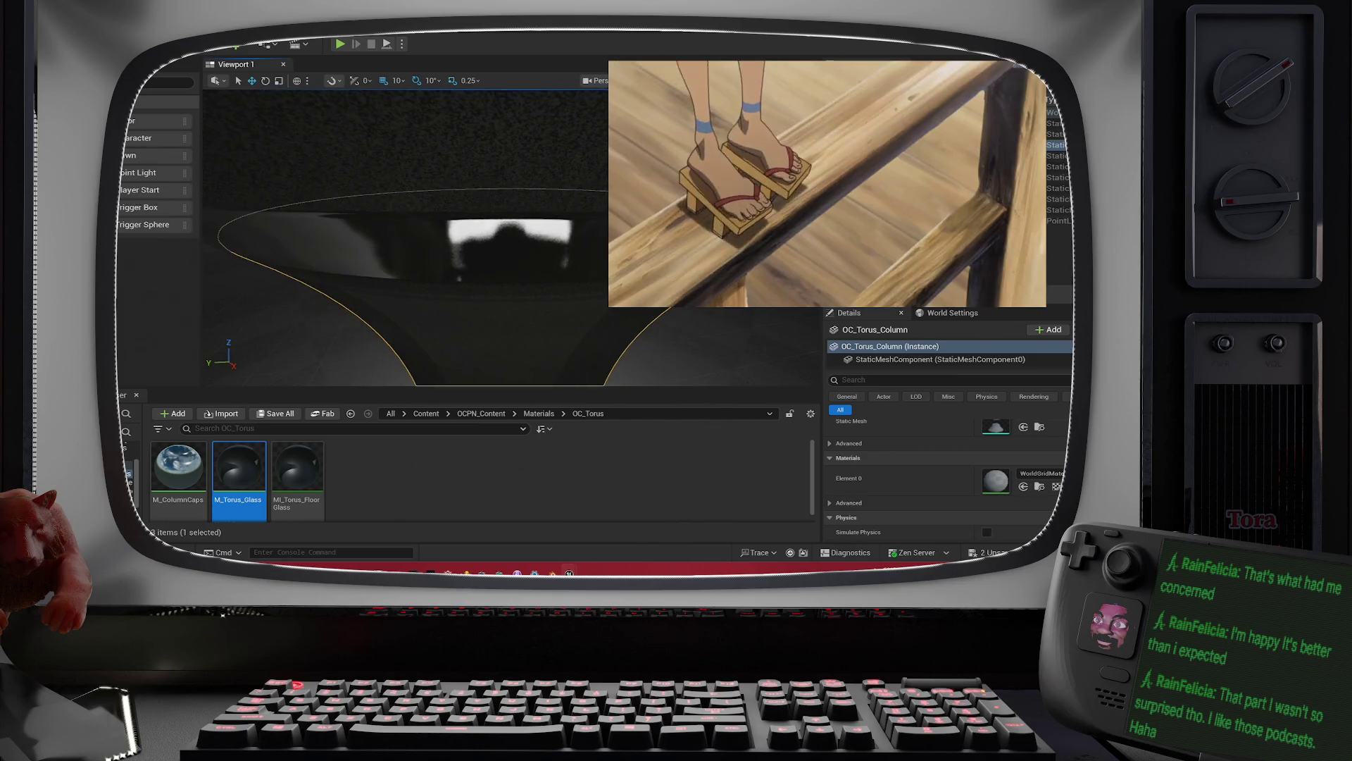
scroll(525, 200, down, 5)
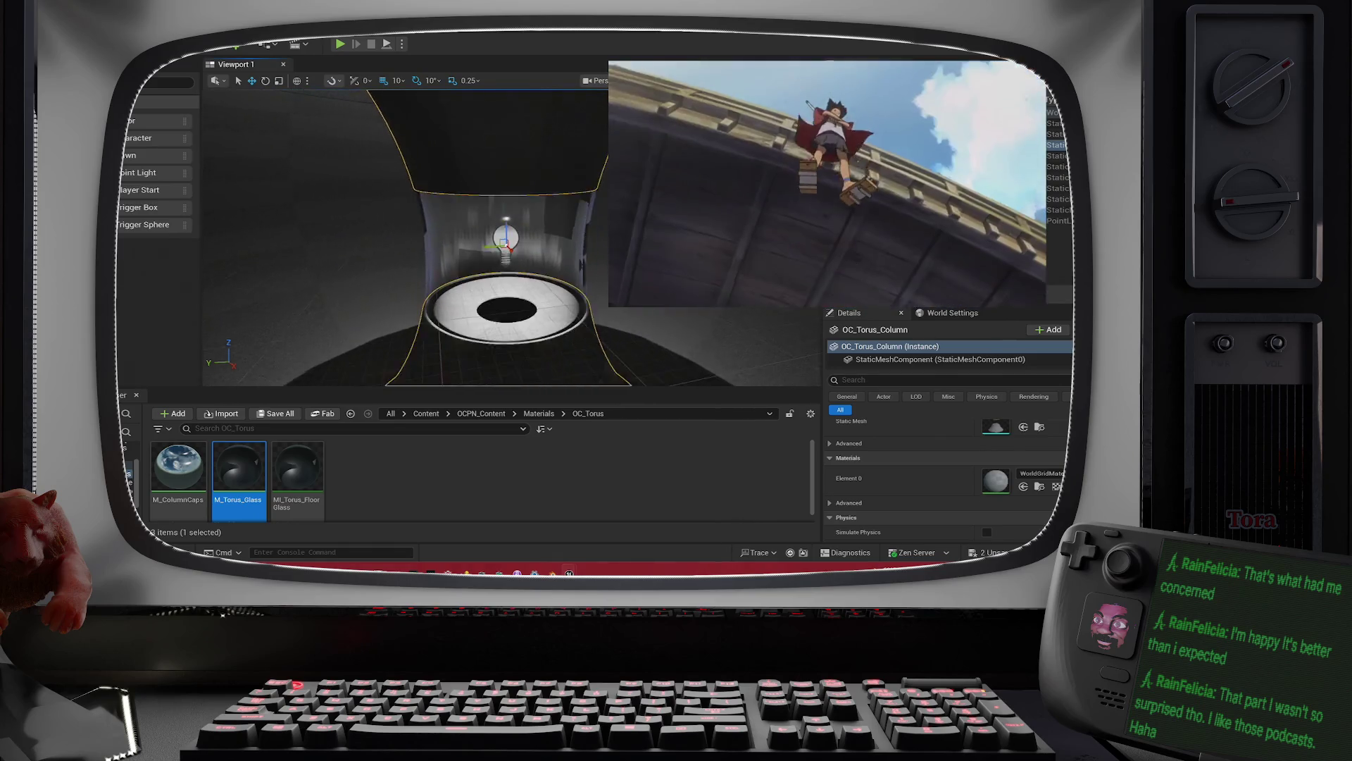
scroll(561, 242, up, 3)
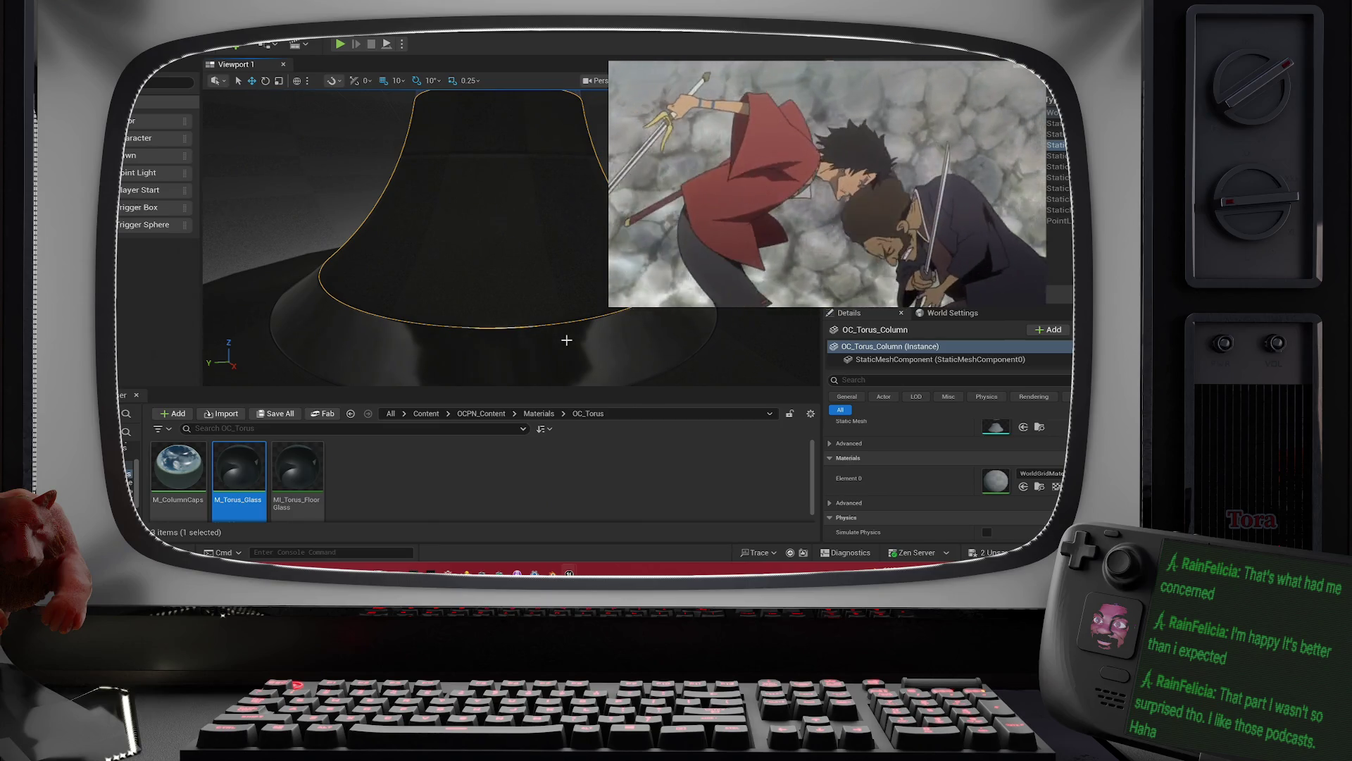
Step: Orbit around the column's flared base and top, then bring up the create-asset menu
mouse_move(578, 289)
mouse_down()
mouse_move(578, 261)
mouse_move(557, 327)
mouse_up()
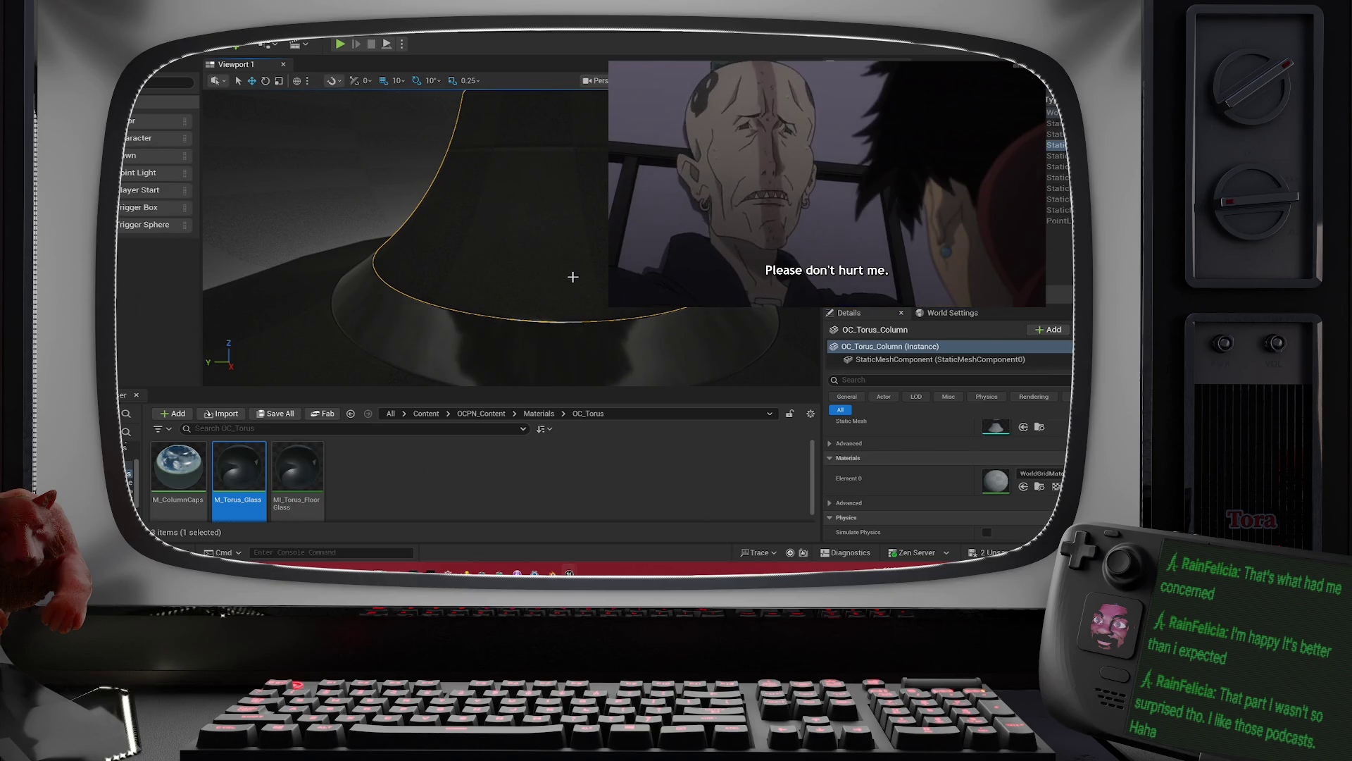
drag(572, 276, 550, 282)
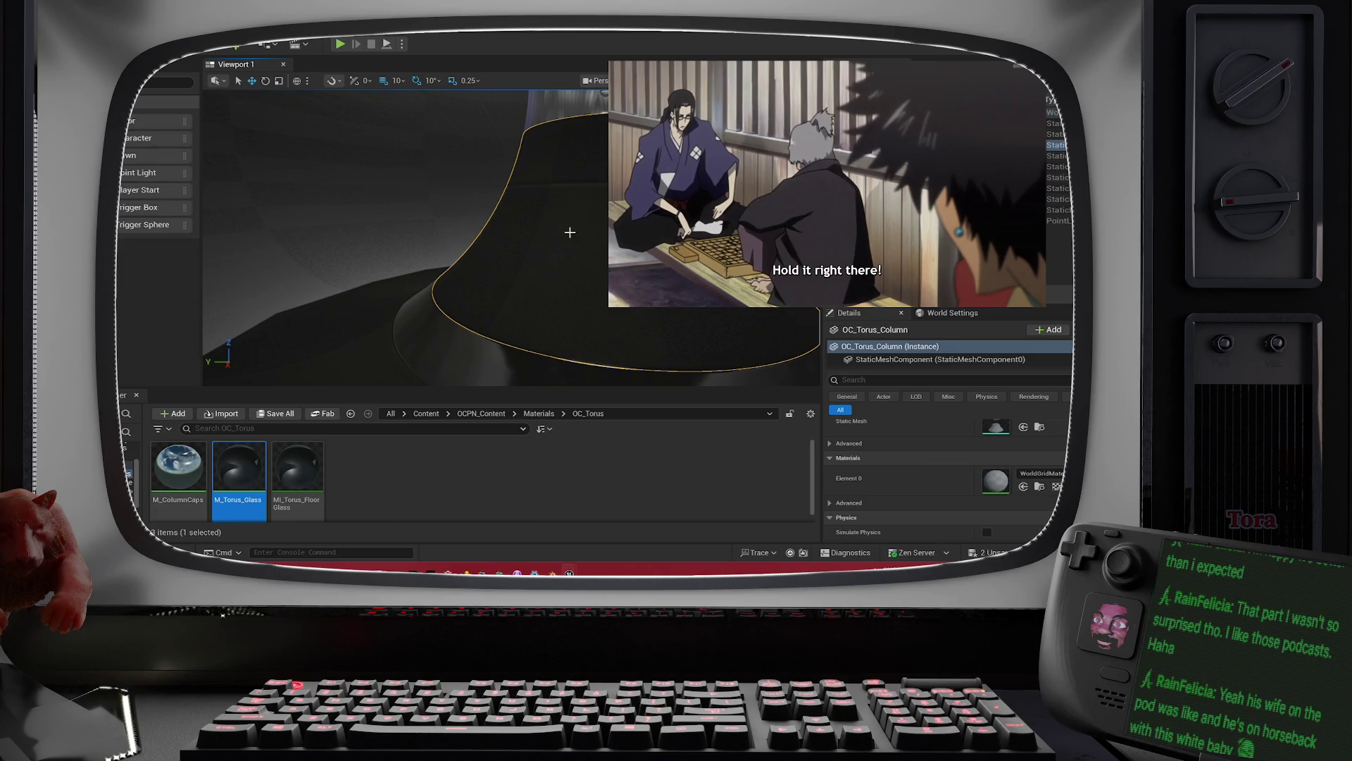
mouse_move(570, 231)
mouse_down()
mouse_move(532, 186)
mouse_move(569, 232)
mouse_up()
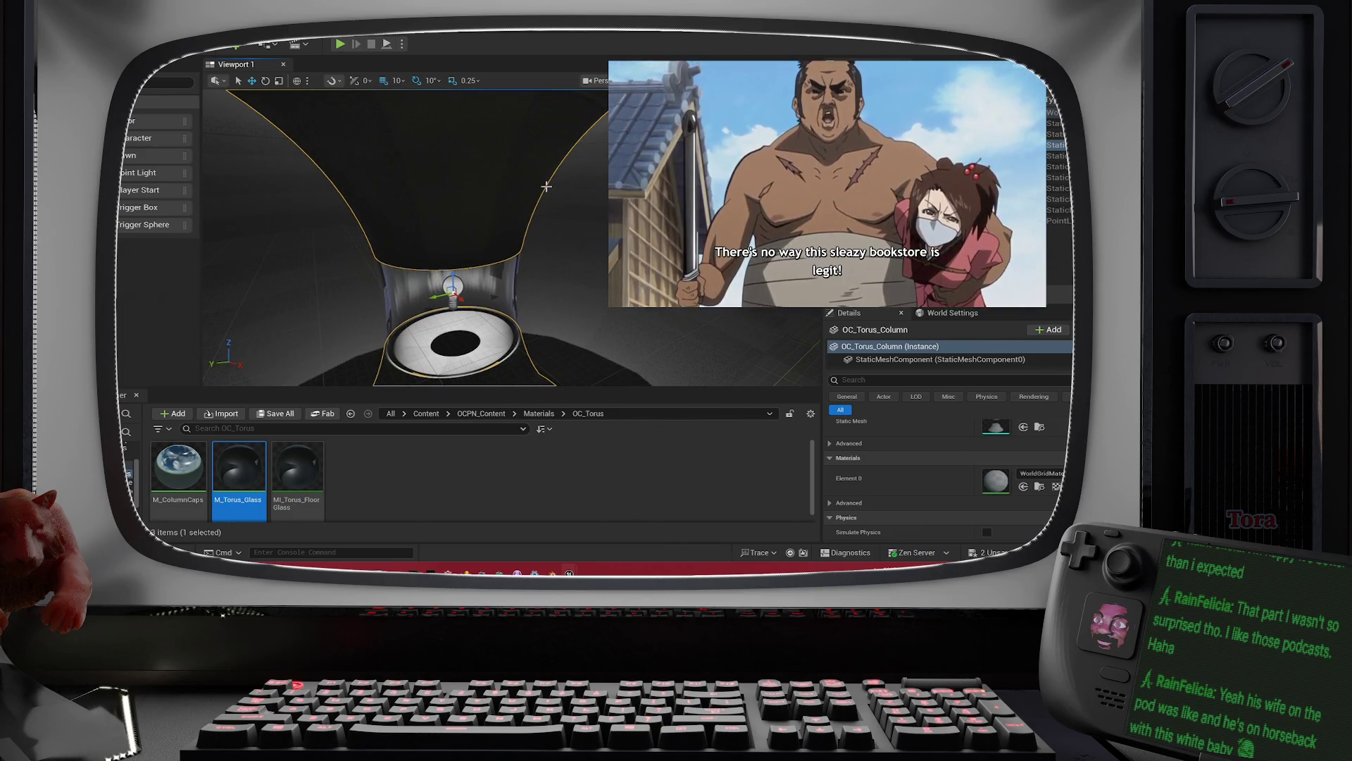
drag(546, 187, 525, 201)
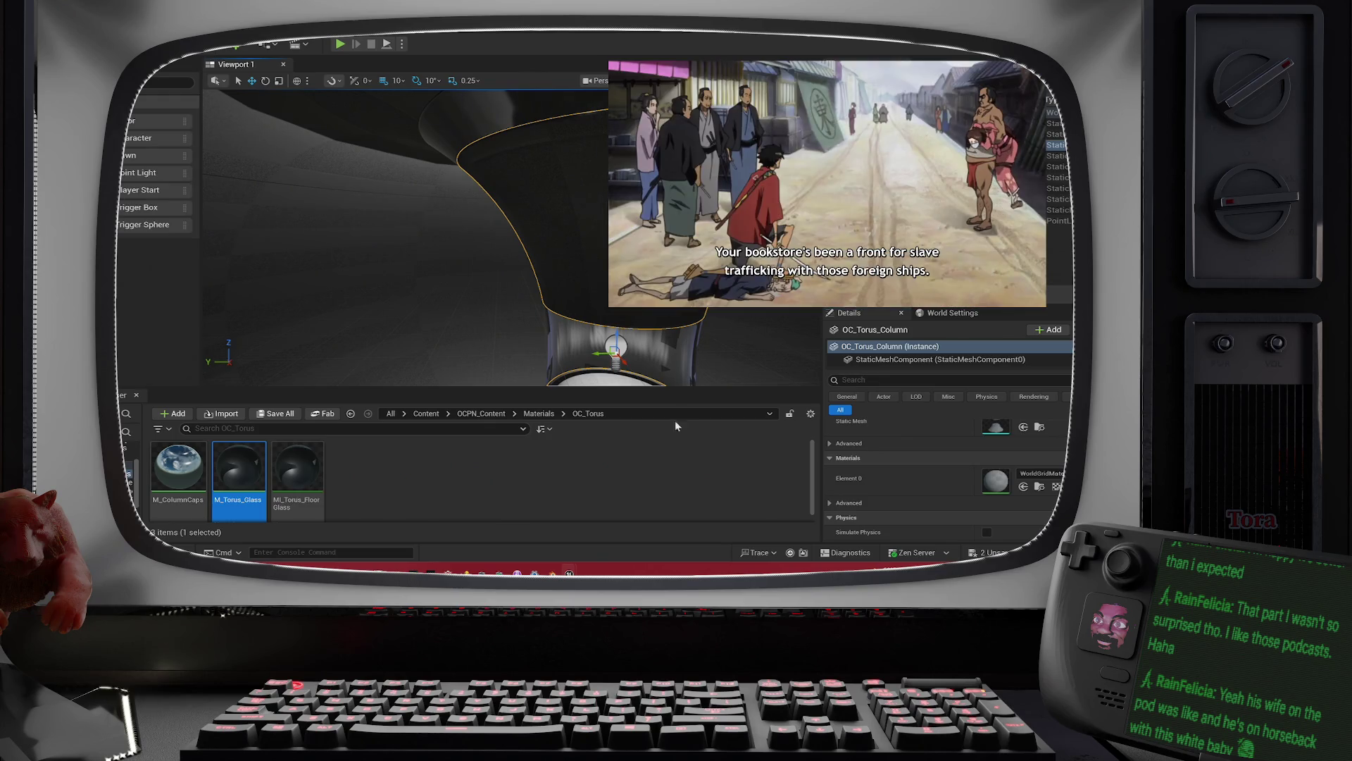
right_click(366, 484)
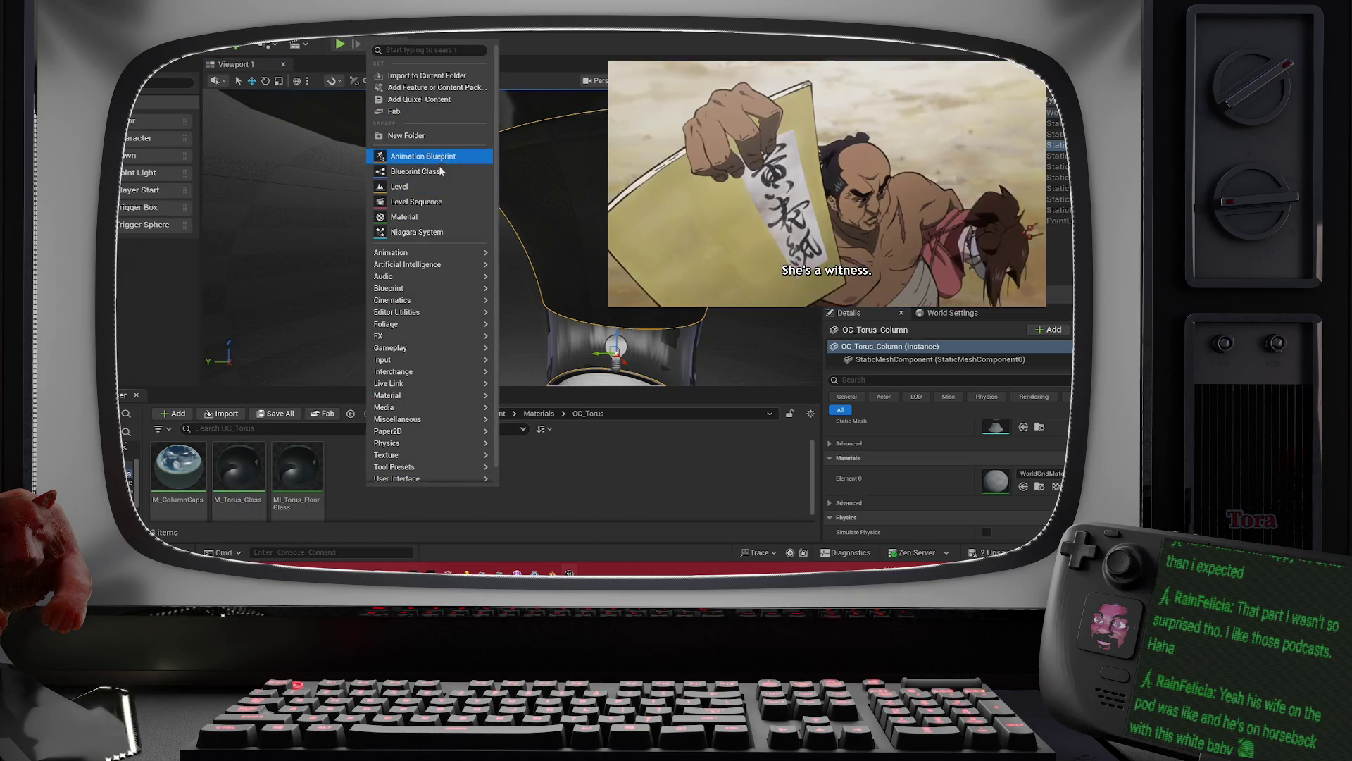
Step: Create material M_Column, assign it to the column's Element 0 slot, and open it
click(405, 217)
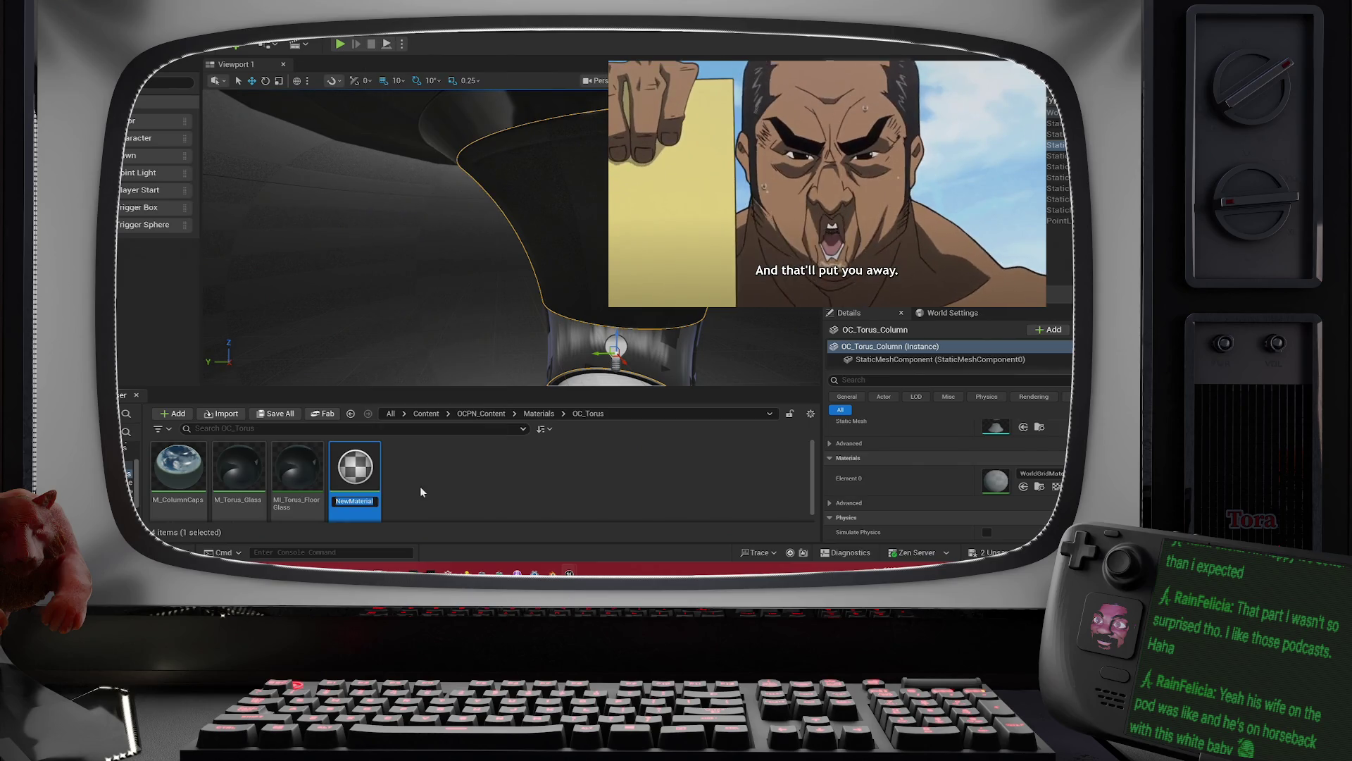
text(M_)
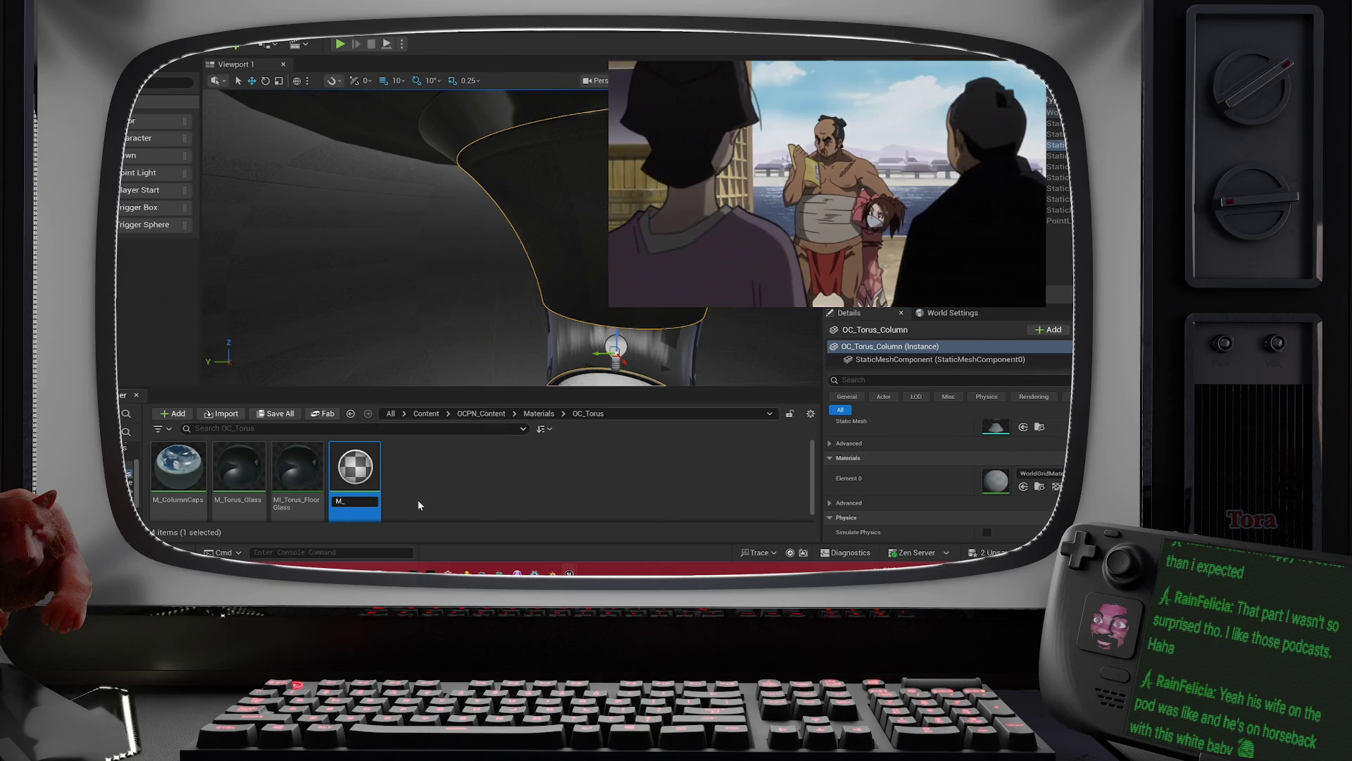
text(Column)
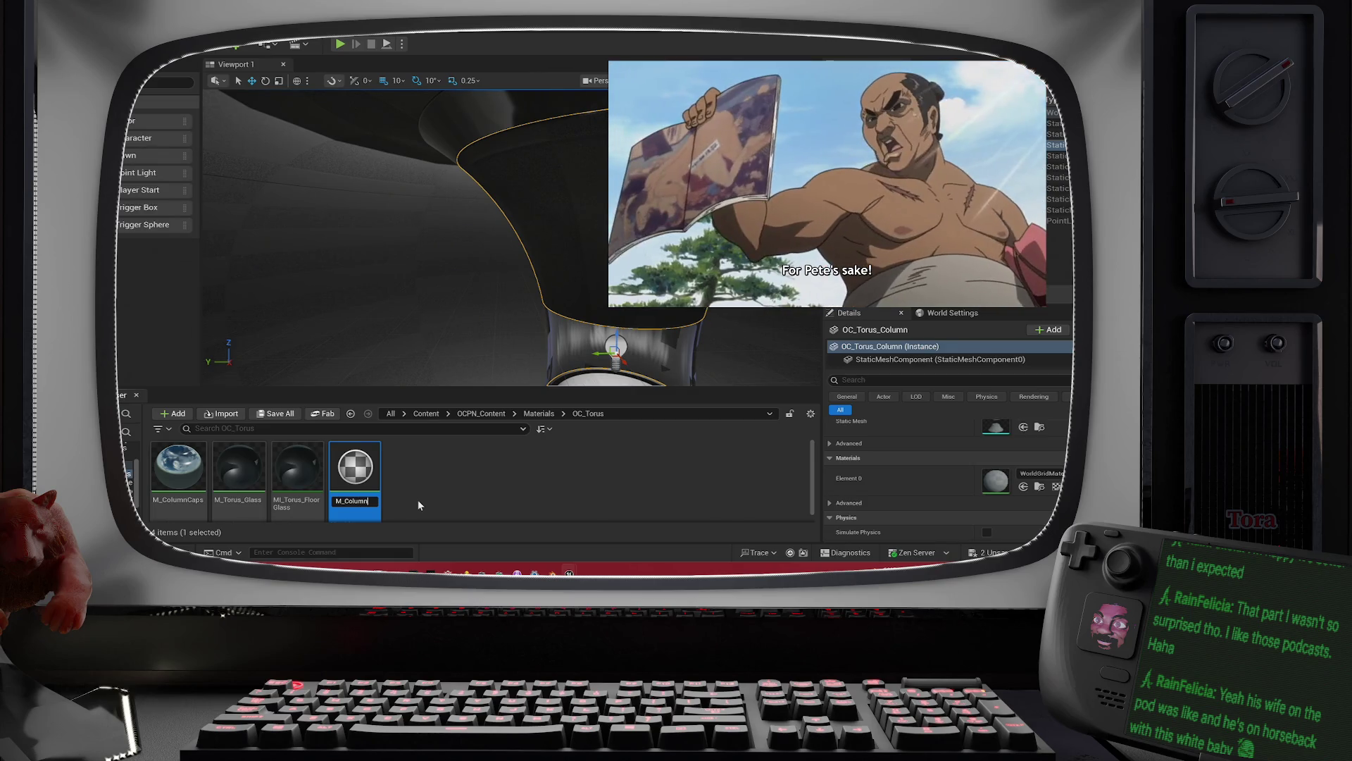
key(Return)
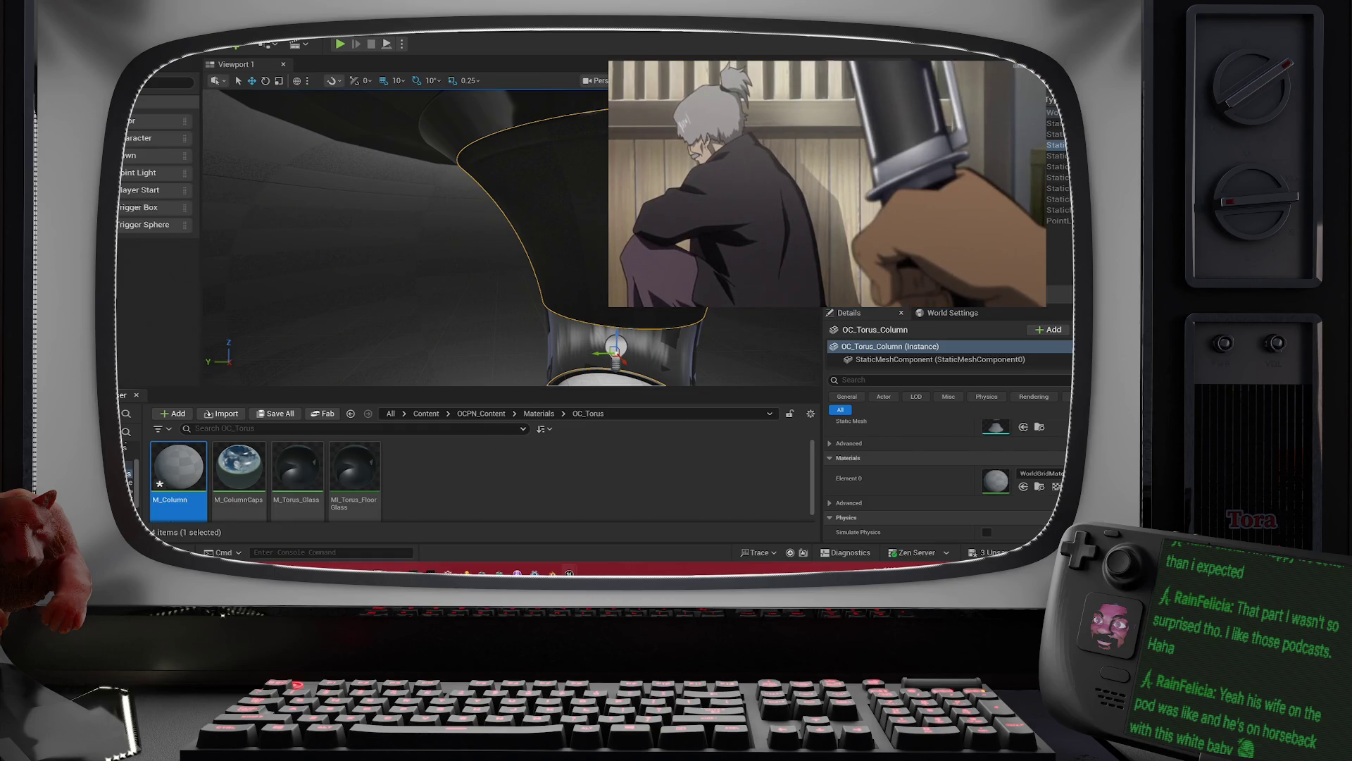
drag(178, 472, 1039, 486)
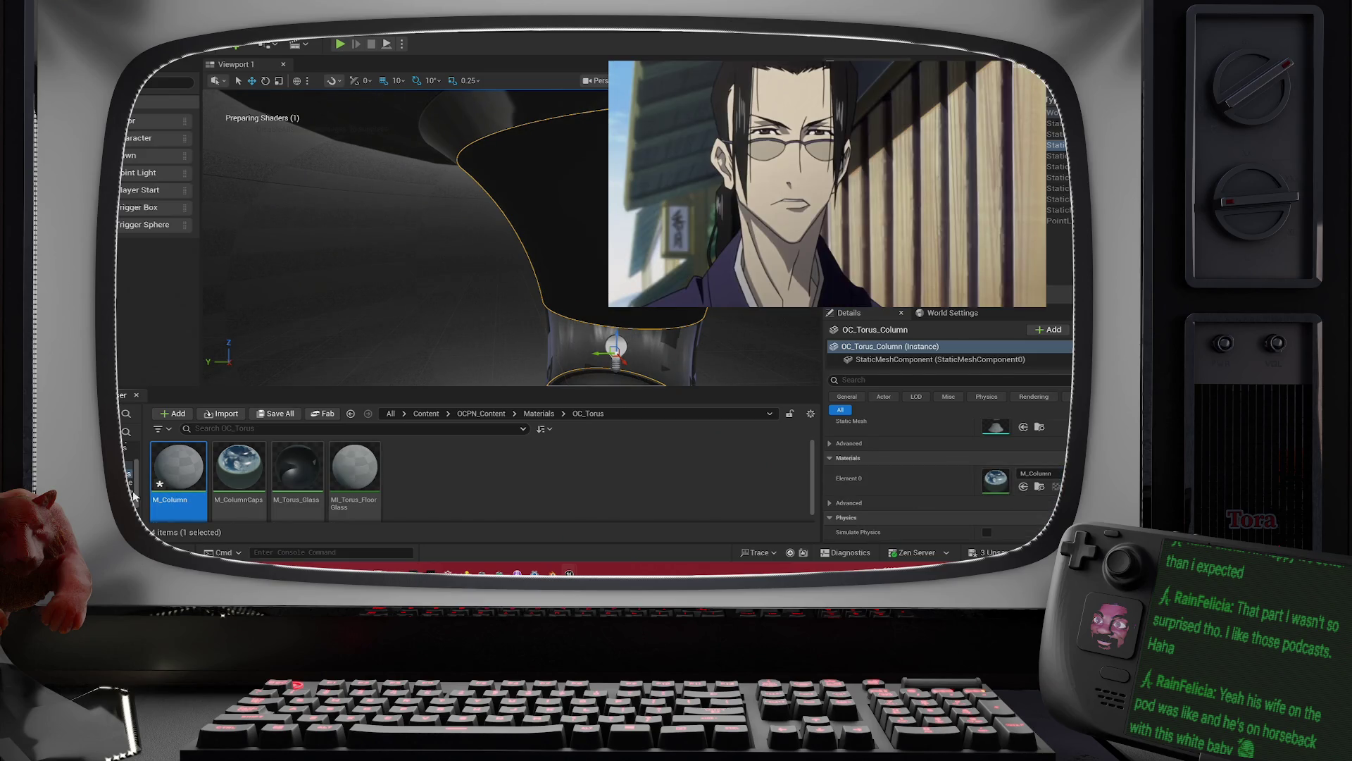
double_click(167, 480)
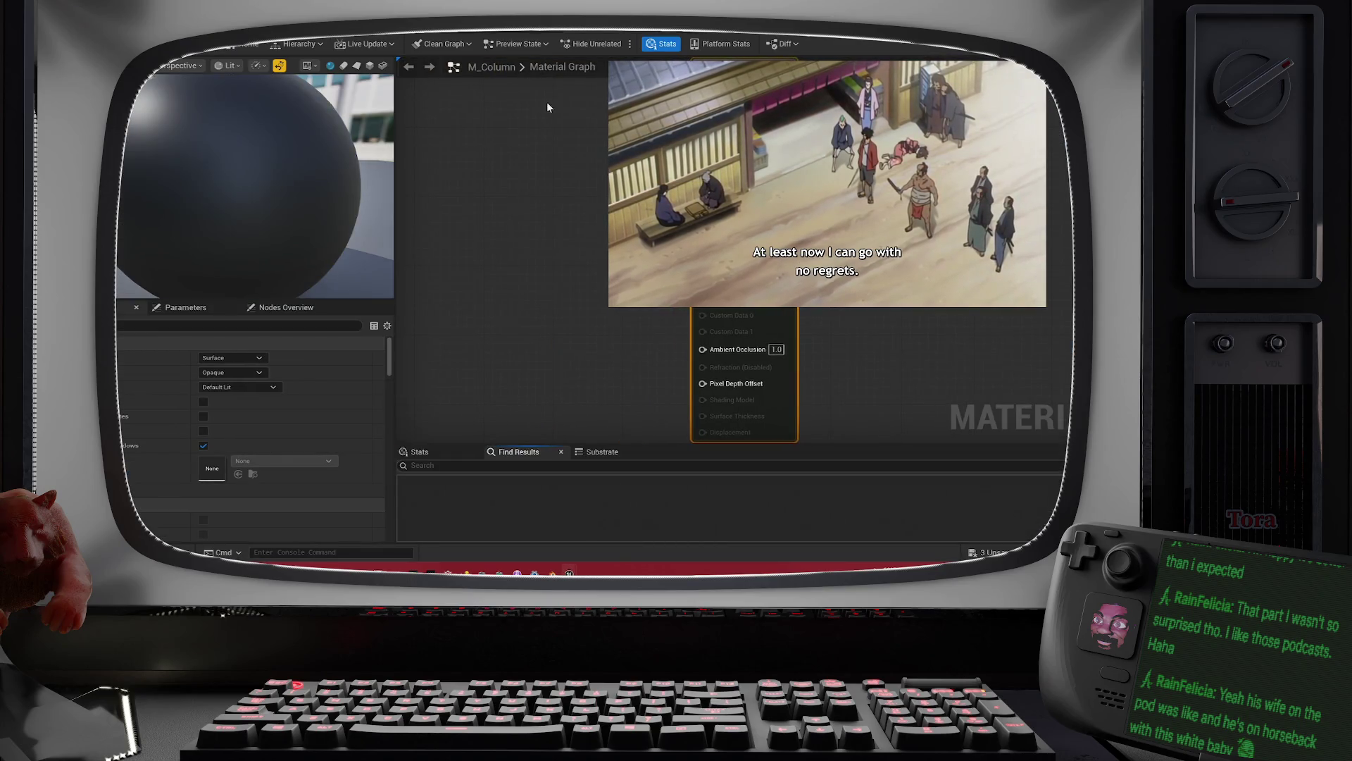
Step: Add a Constant3Vector node at 0,0,0 beside the material output inputs
drag(597, 158, 610, 292)
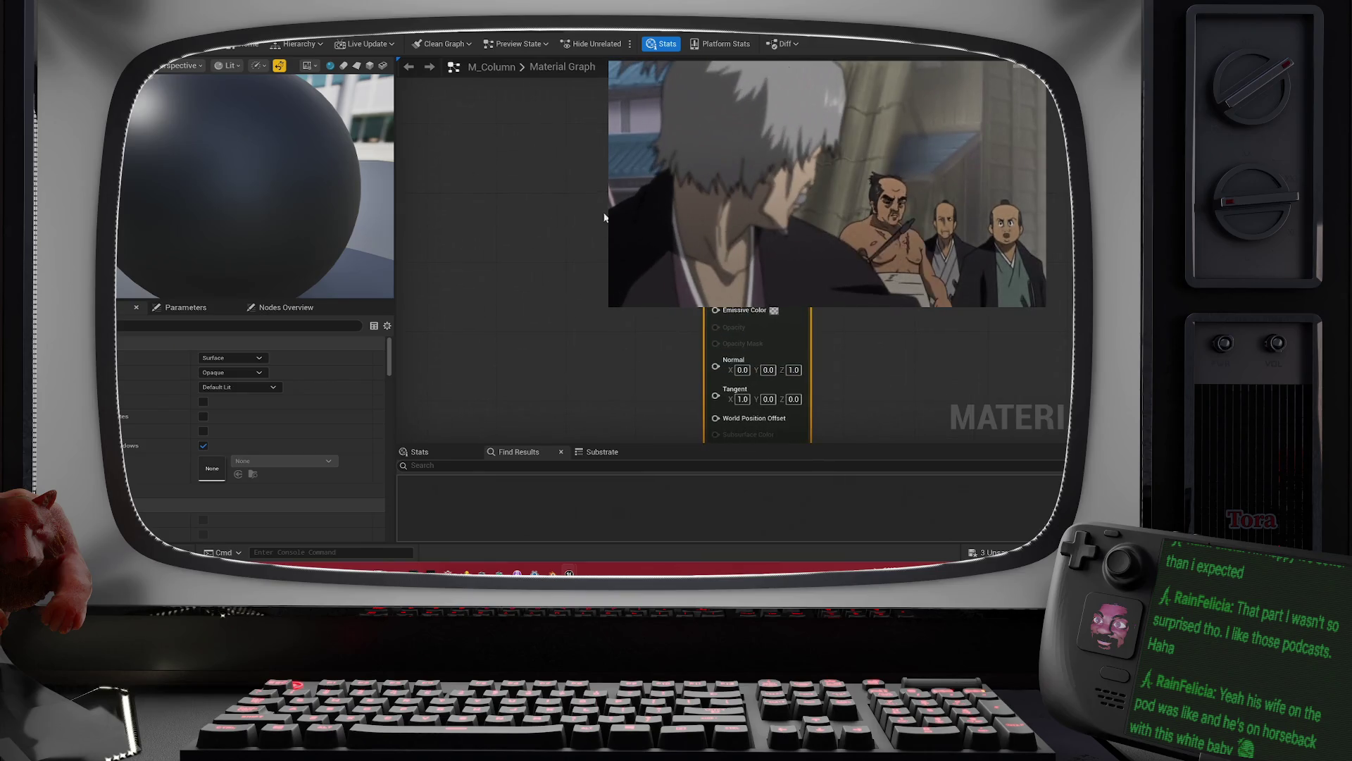
click(589, 184)
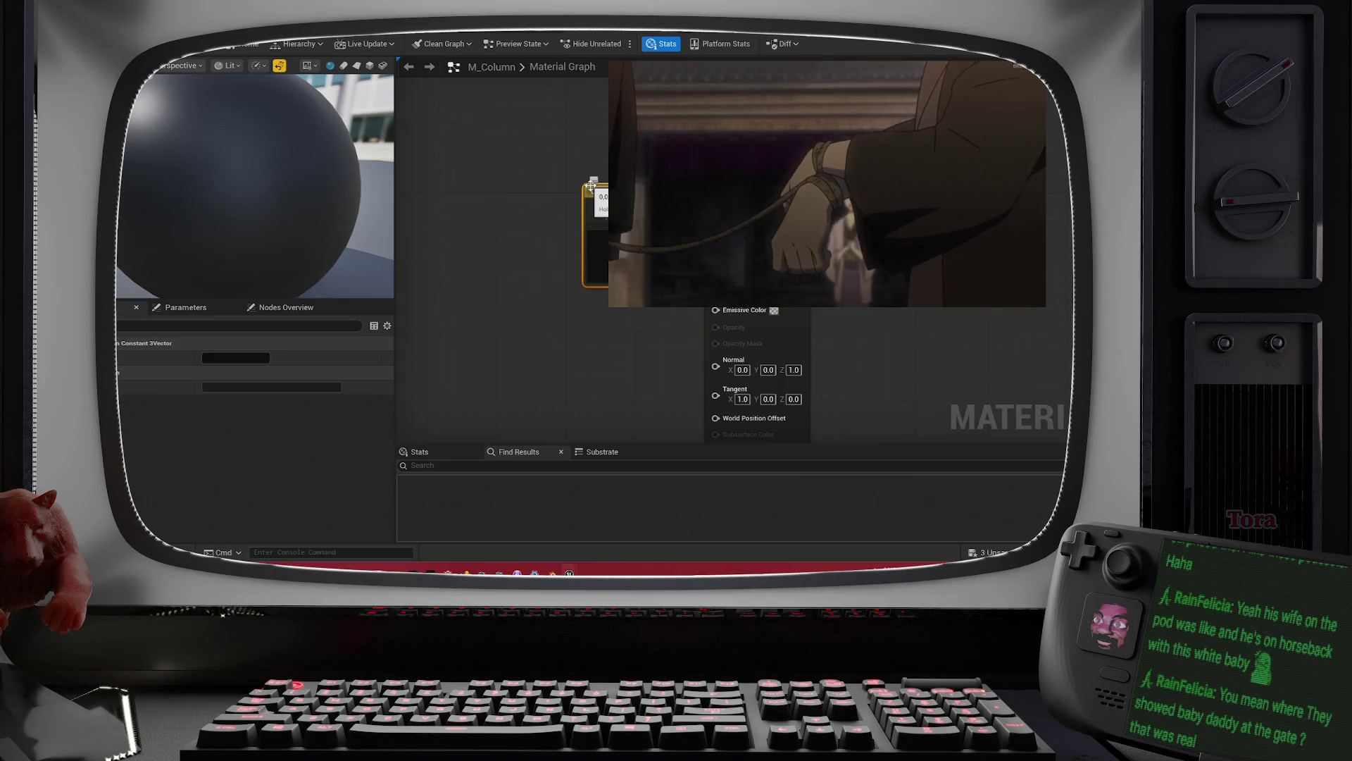
drag(617, 197, 583, 205)
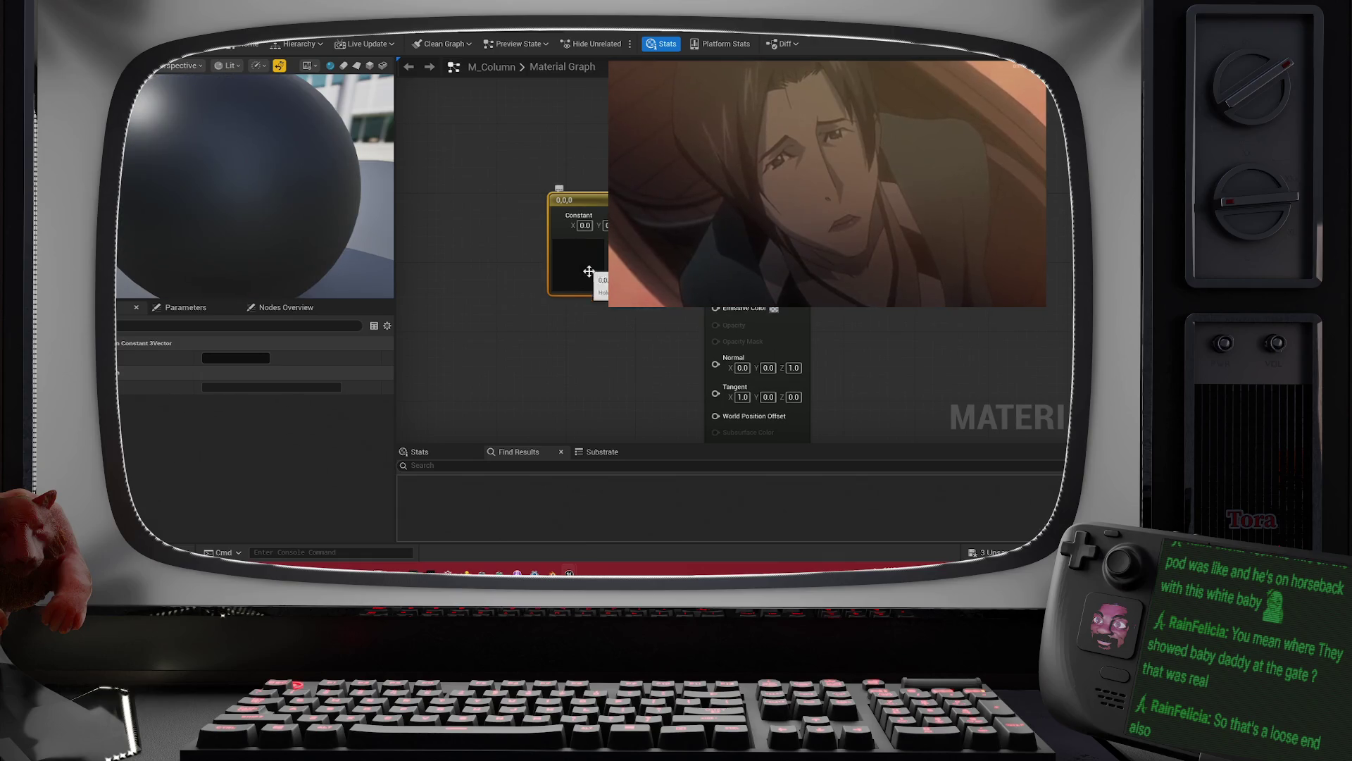
double_click(589, 271)
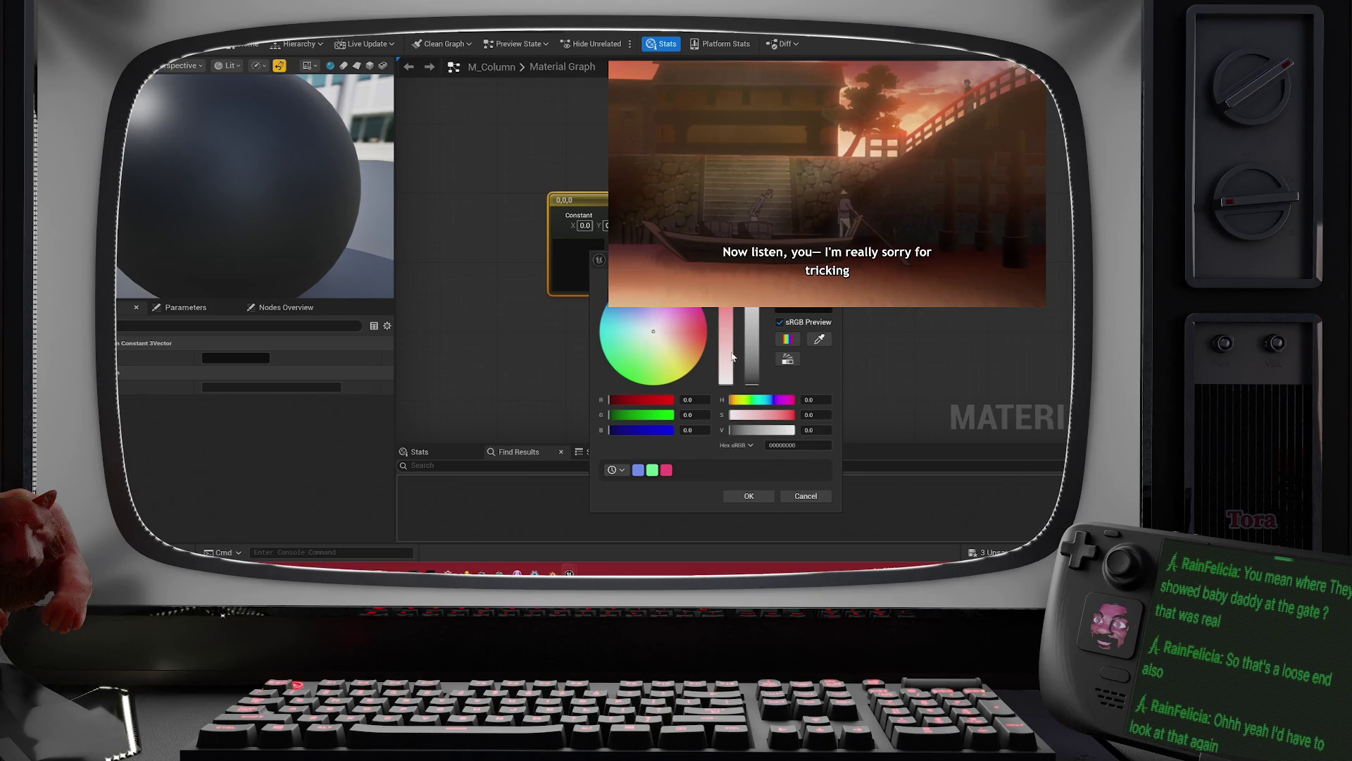
Step: Set the Constant3Vector to white (1,1,1), save M_Column, and return to the level
click(757, 328)
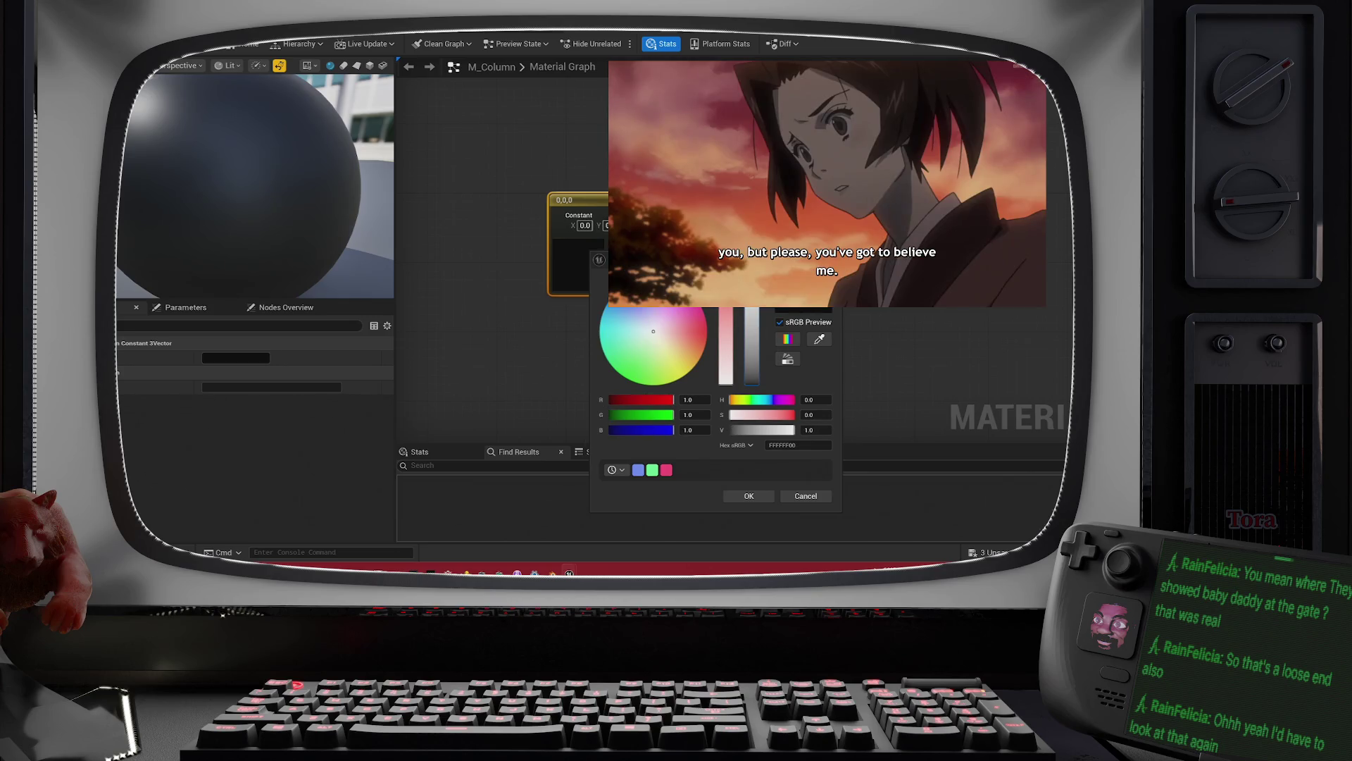
click(768, 499)
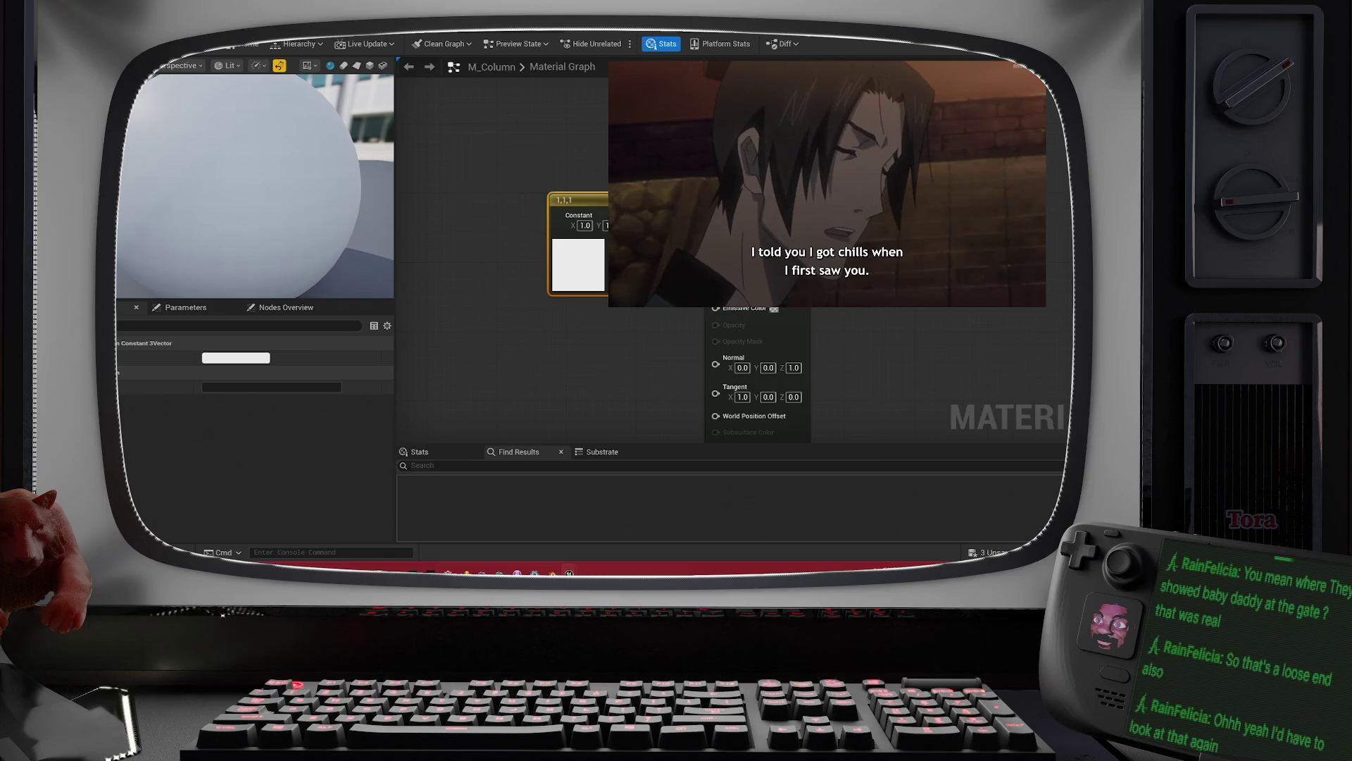
click(796, 331)
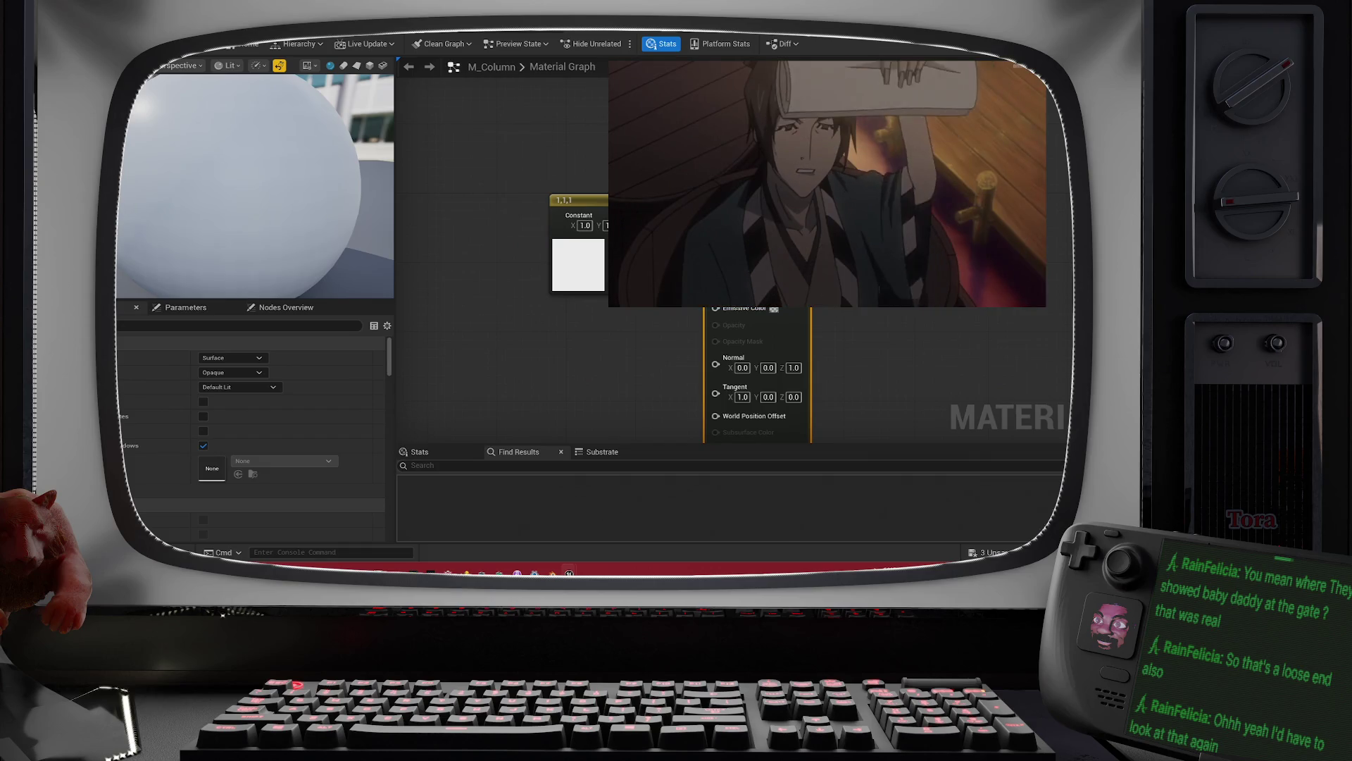
key(ctrl+s)
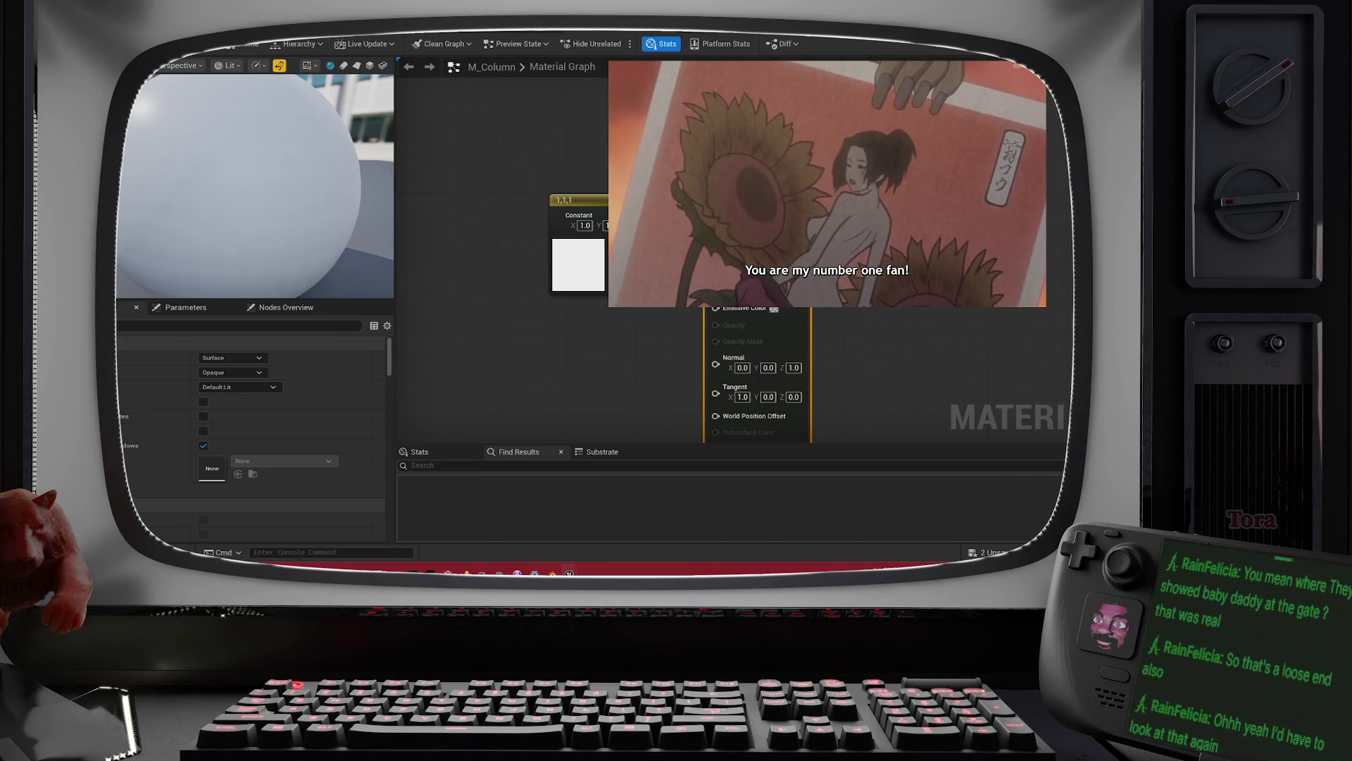
key(alt+Tab)
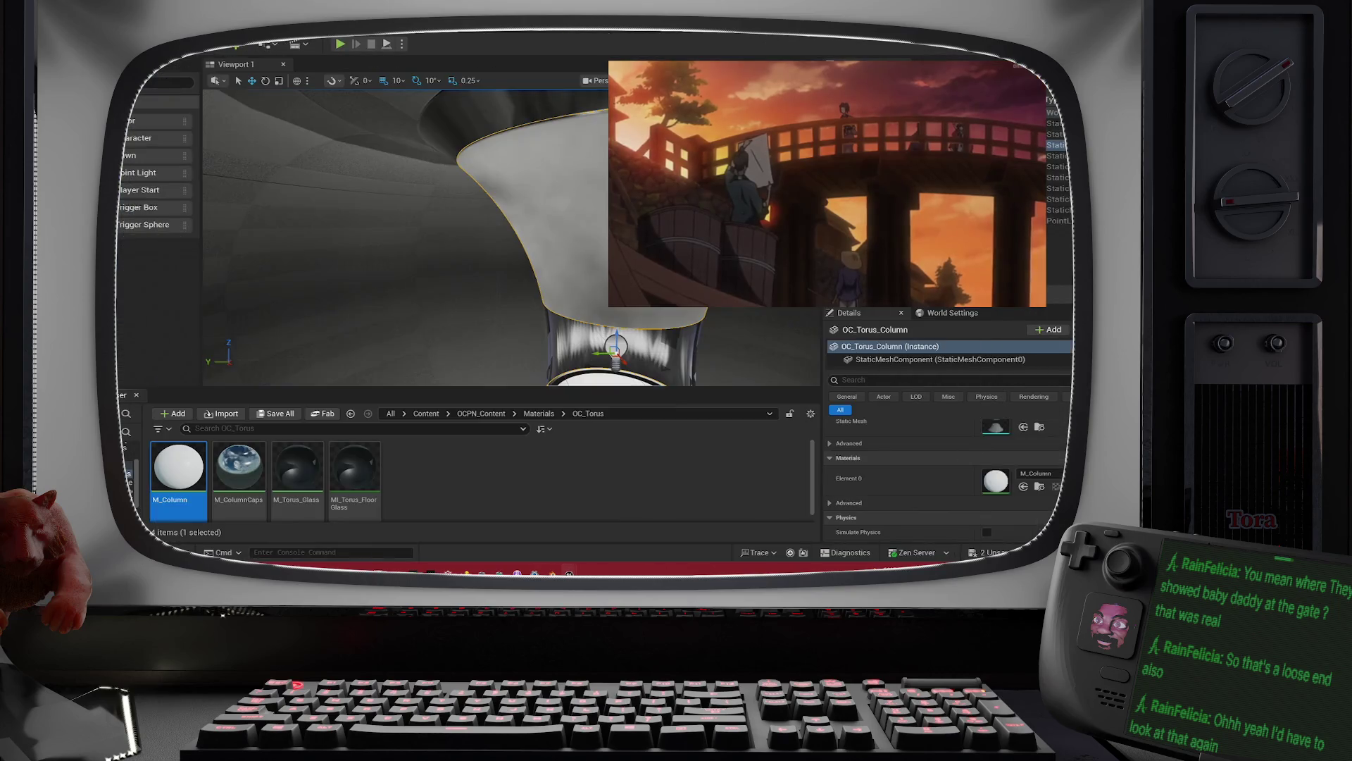
scroll(406, 238, down, 5)
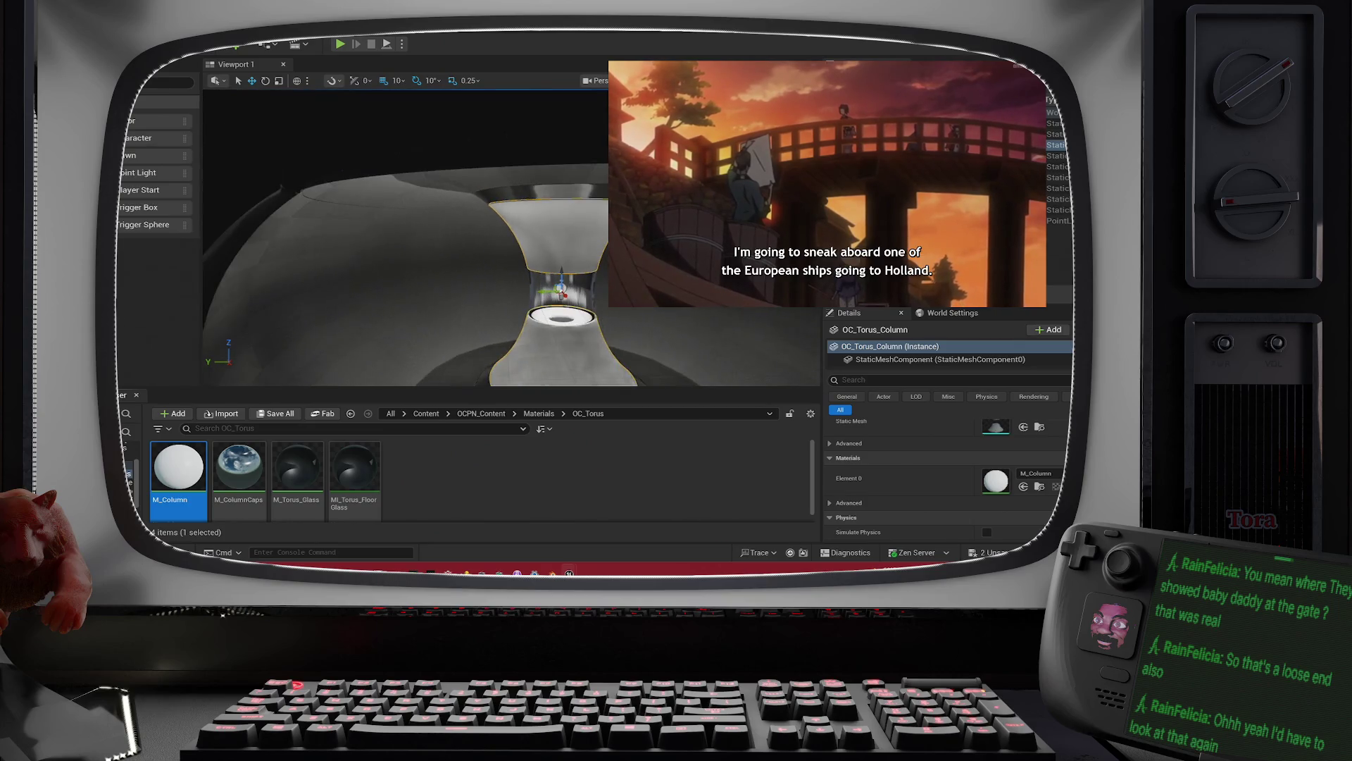
scroll(671, 312, down, 5)
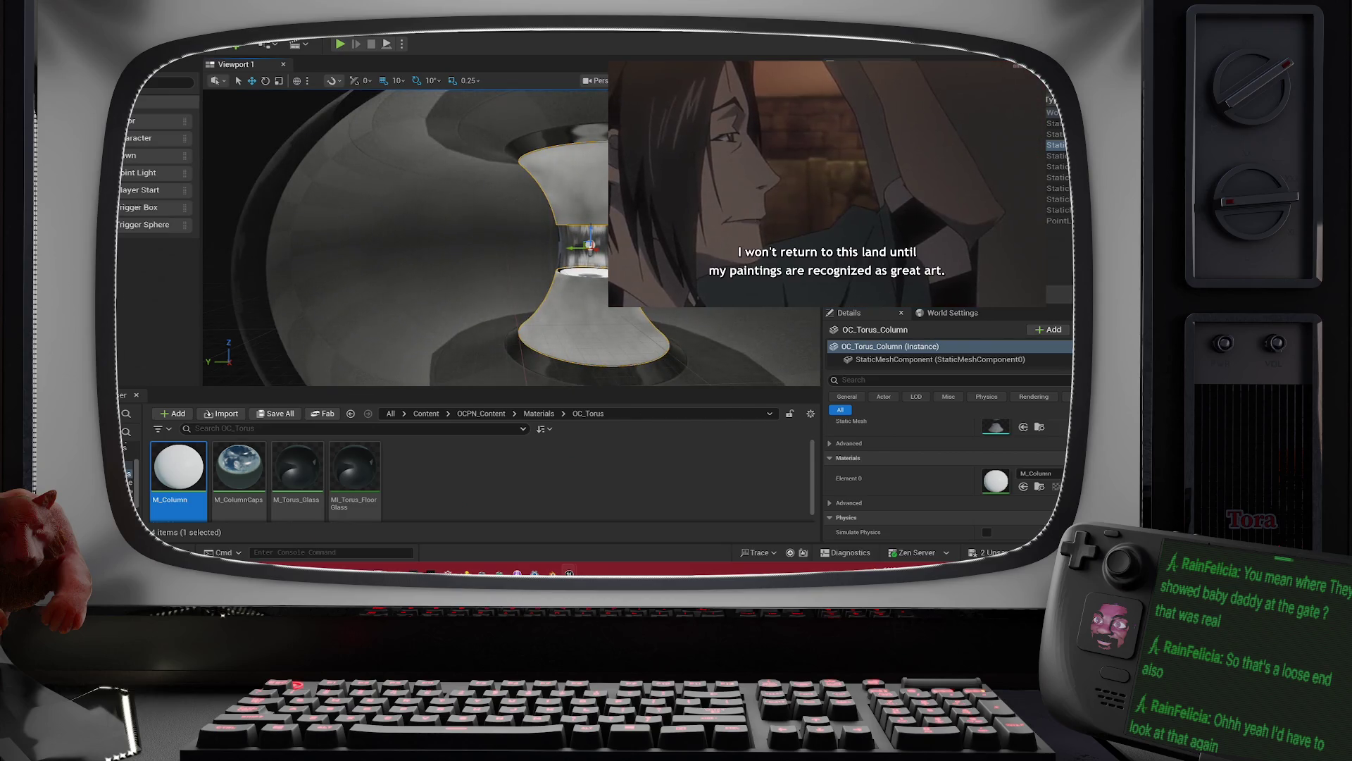
scroll(512, 237, down, 5)
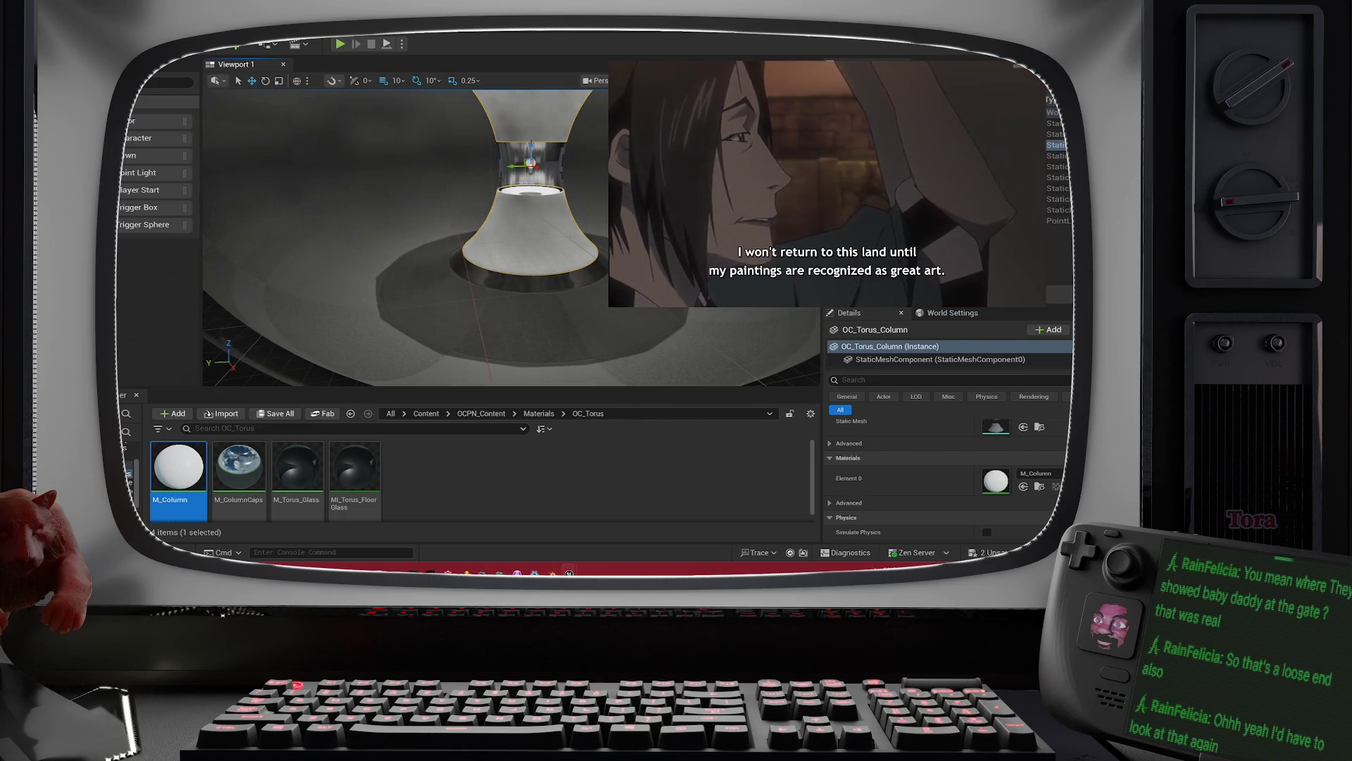
scroll(512, 237, up, 5)
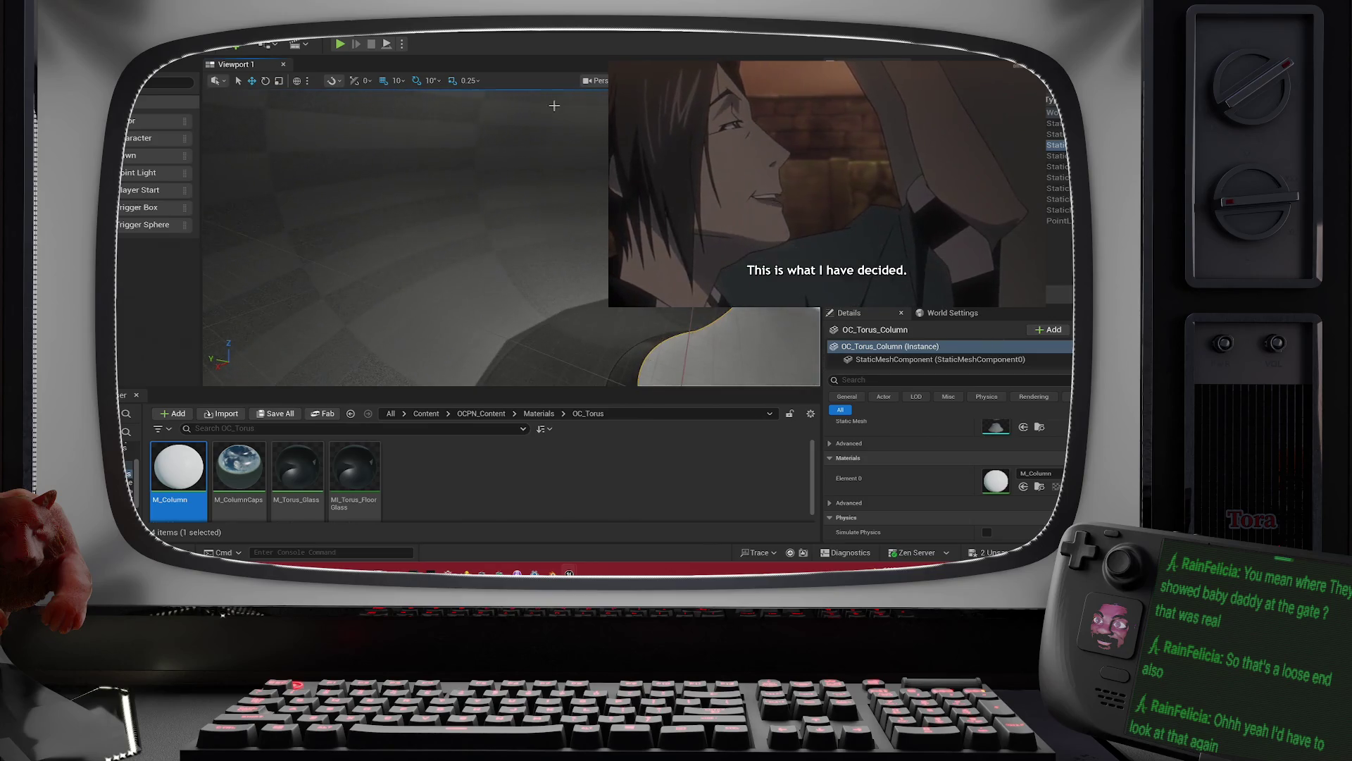
scroll(591, 169, down, 5)
scroll(591, 169, up, 5)
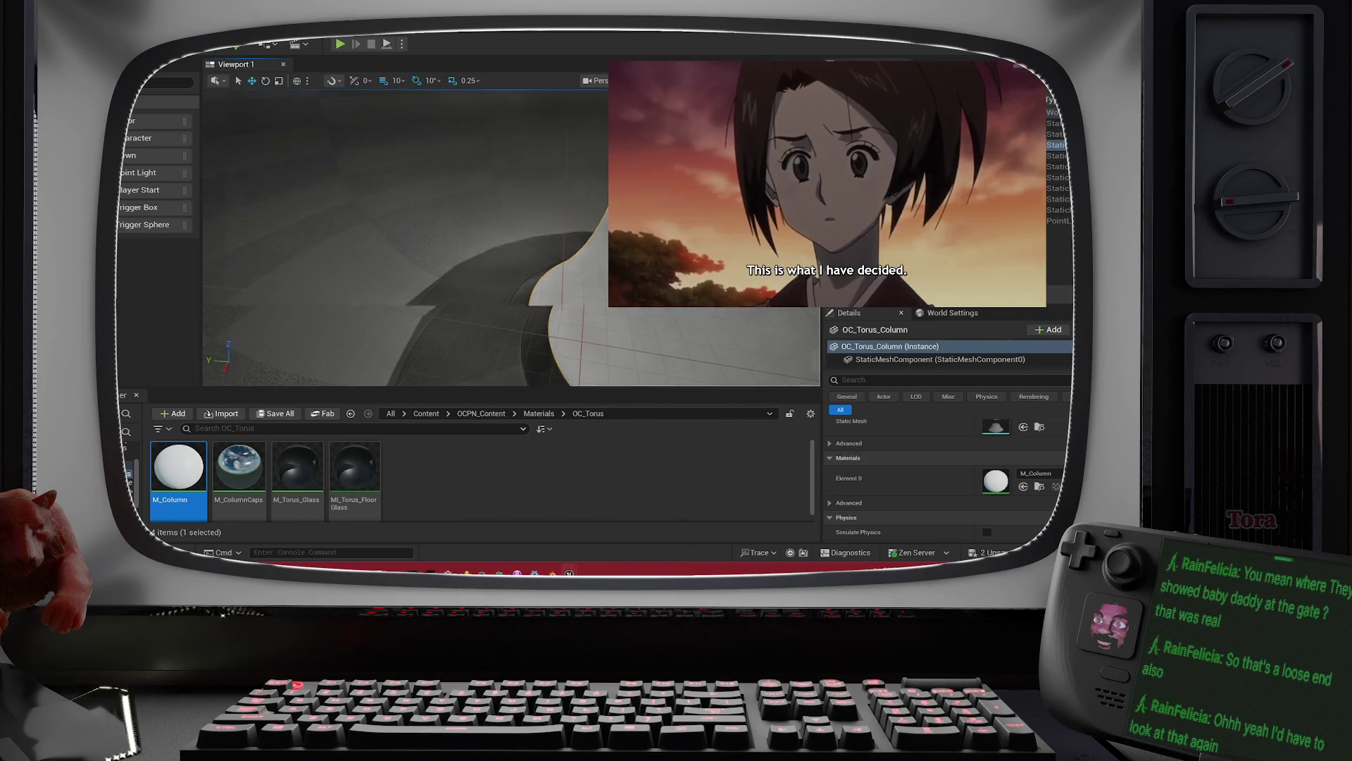
scroll(512, 237, down, 5)
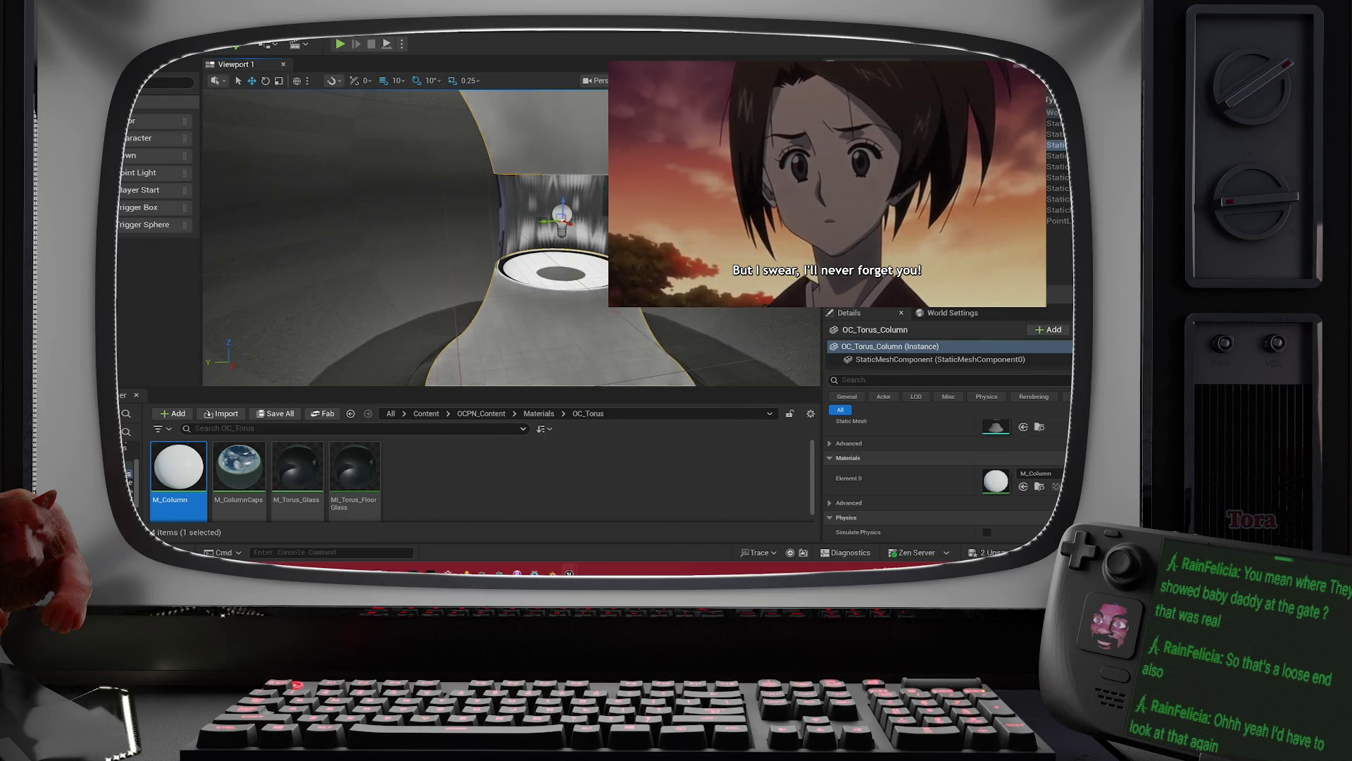
scroll(512, 237, up, 5)
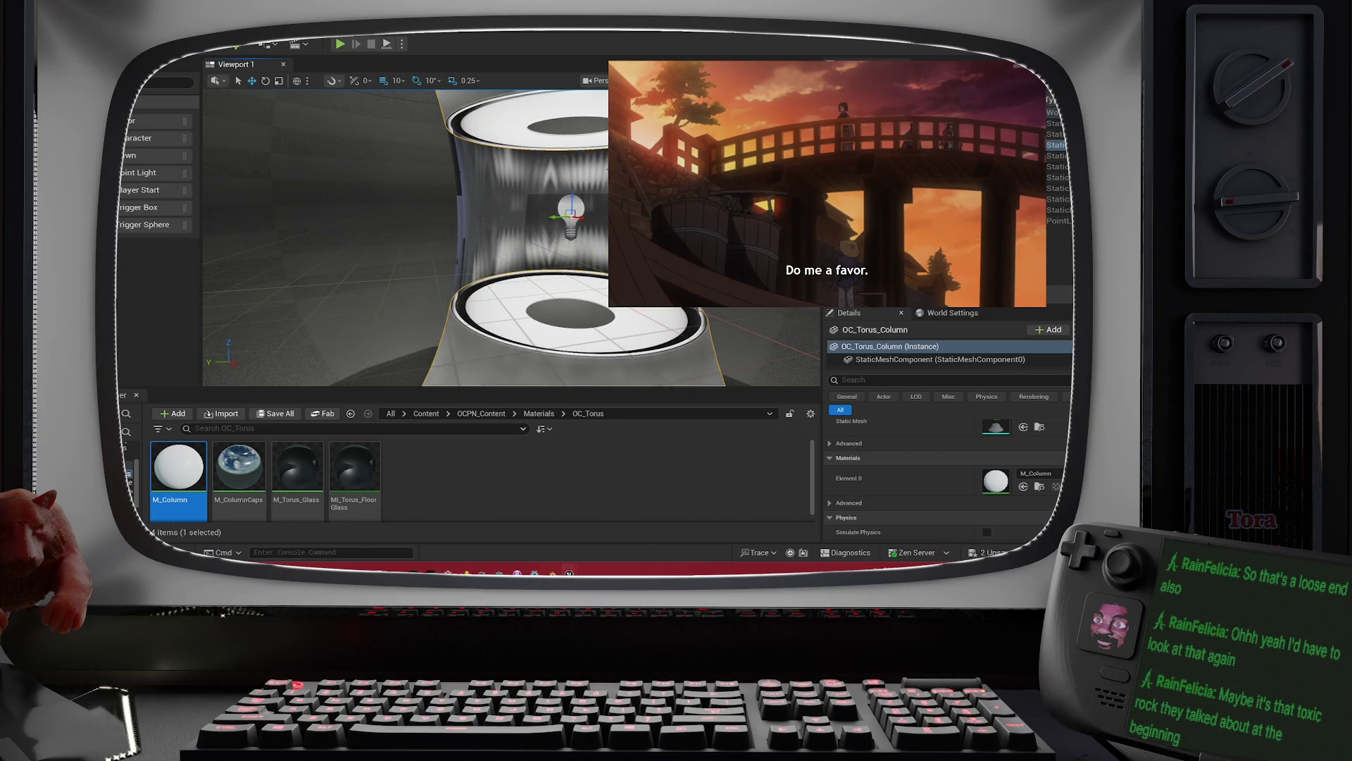
key(Right)
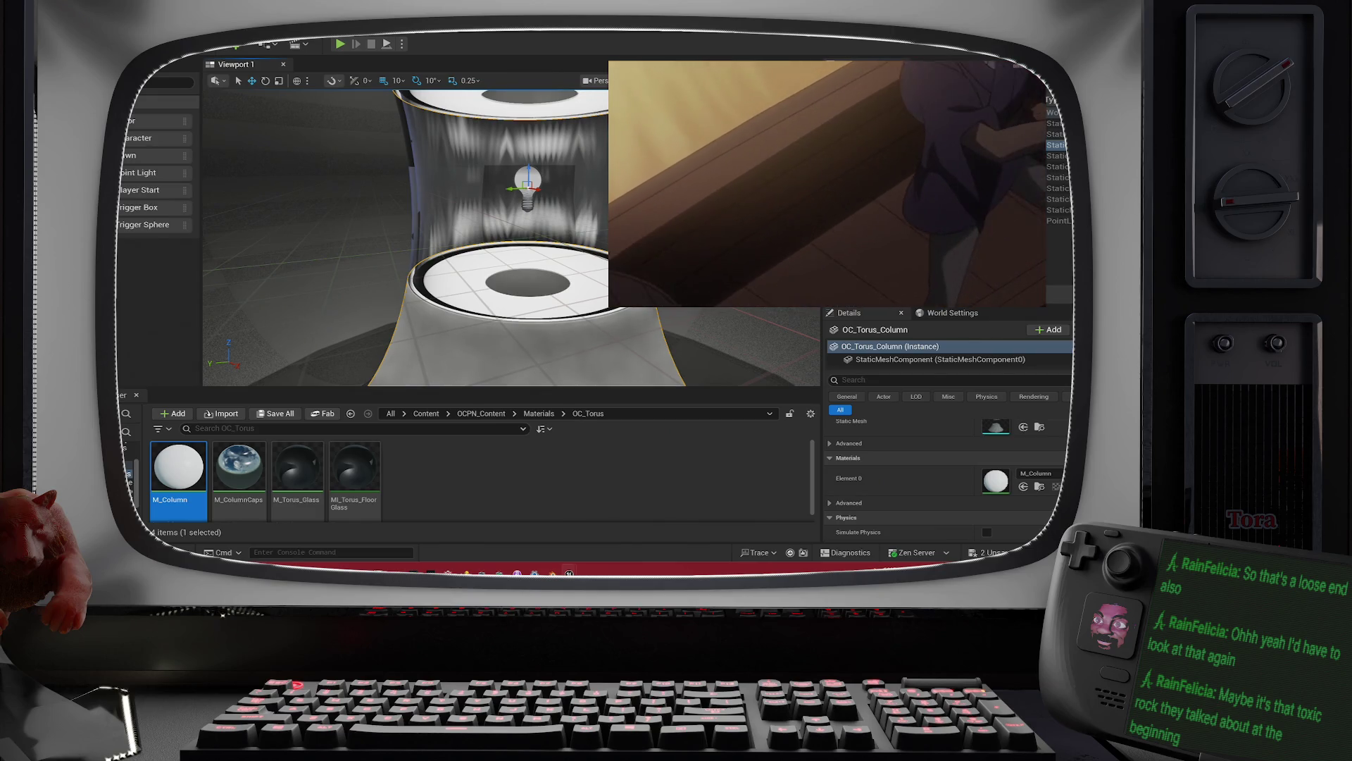
mouse_move(493, 240)
mouse_down()
mouse_move(493, 225)
mouse_move(408, 233)
mouse_move(451, 197)
mouse_move(405, 214)
mouse_up()
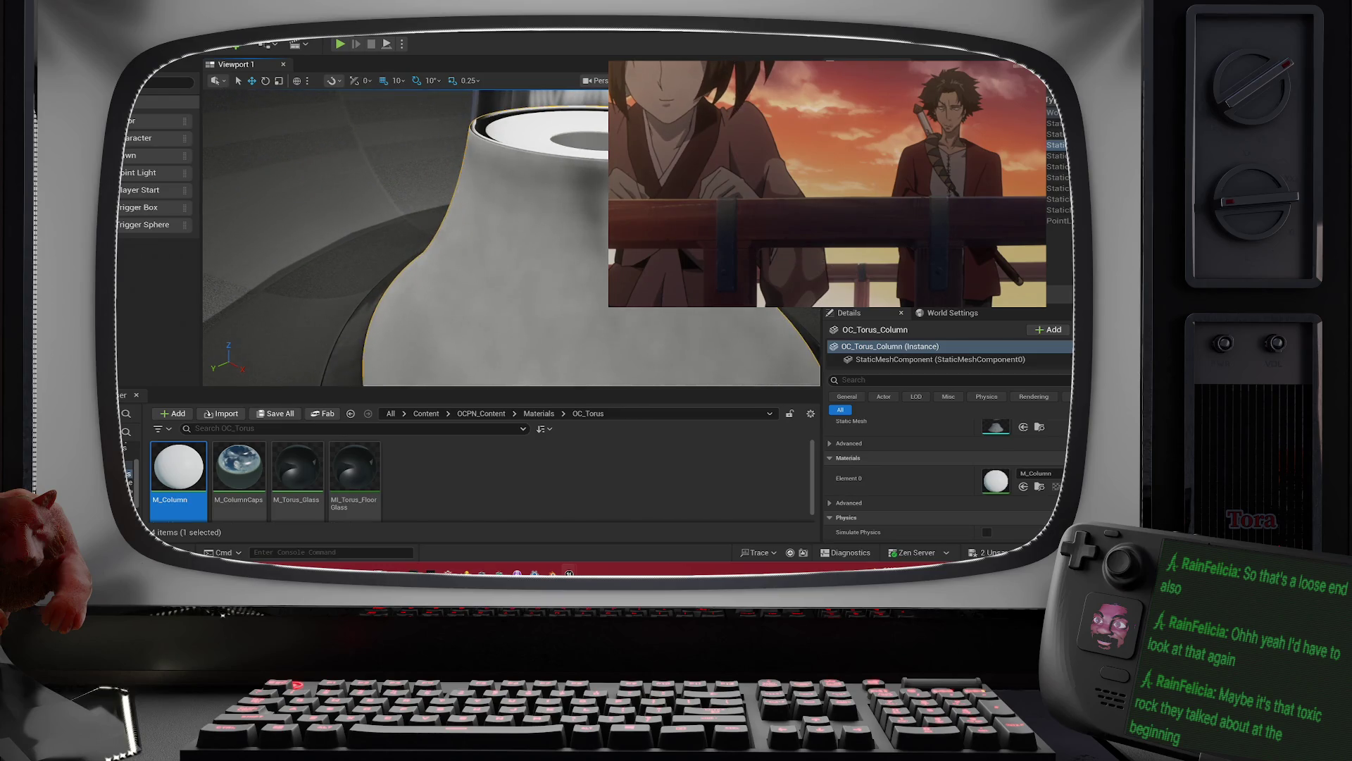
mouse_move(405, 215)
mouse_down()
mouse_move(331, 230)
mouse_move(552, 133)
mouse_up()
click(552, 133)
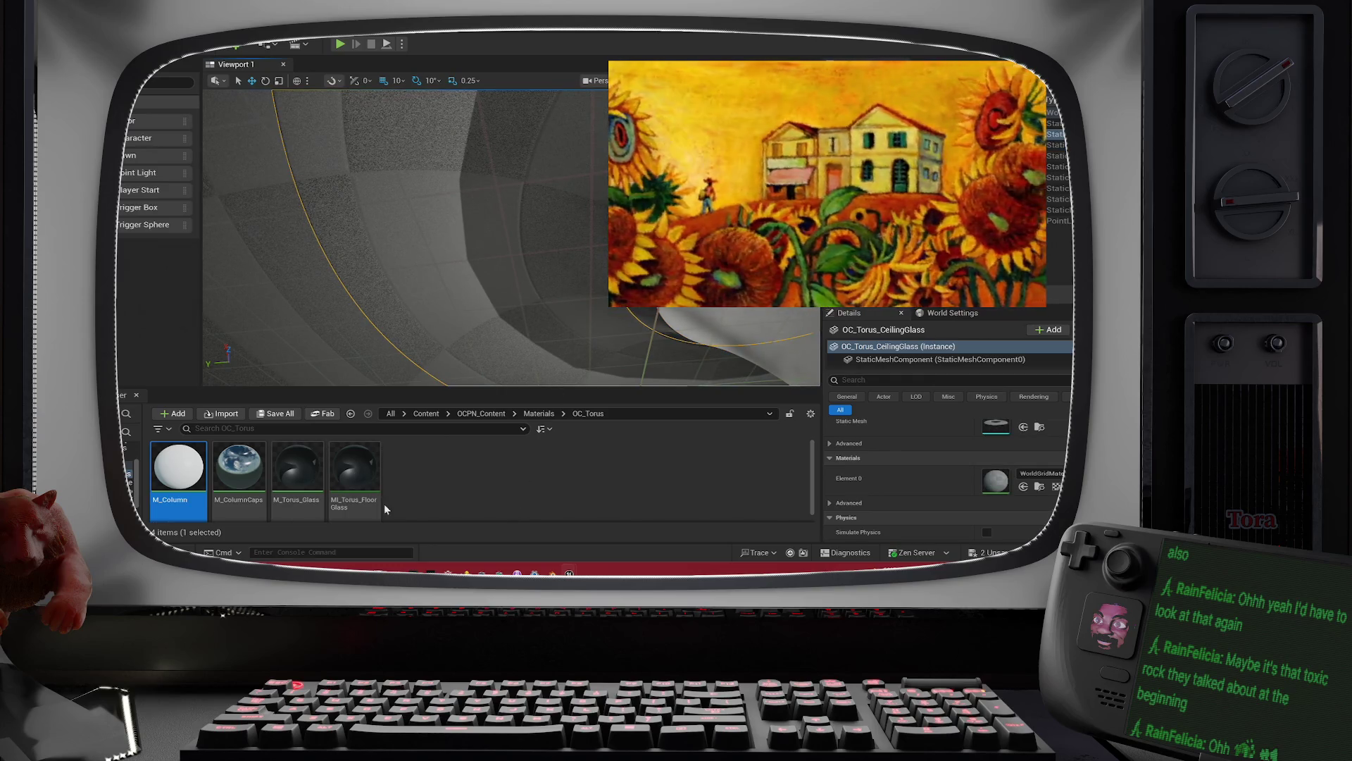
Step: Duplicate M_Torus_Glass and name the copy M_Ceiling_Glass1
mouse_move(371, 503)
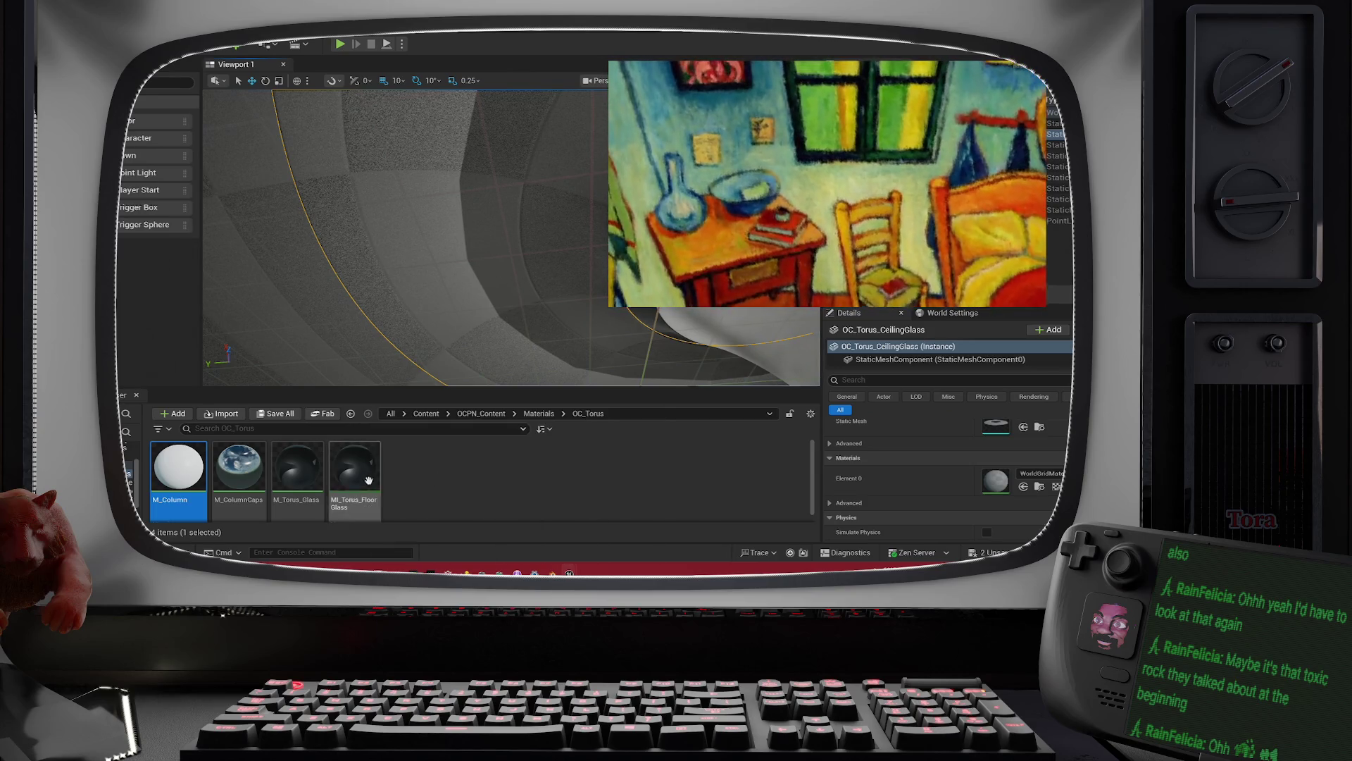
click(301, 486)
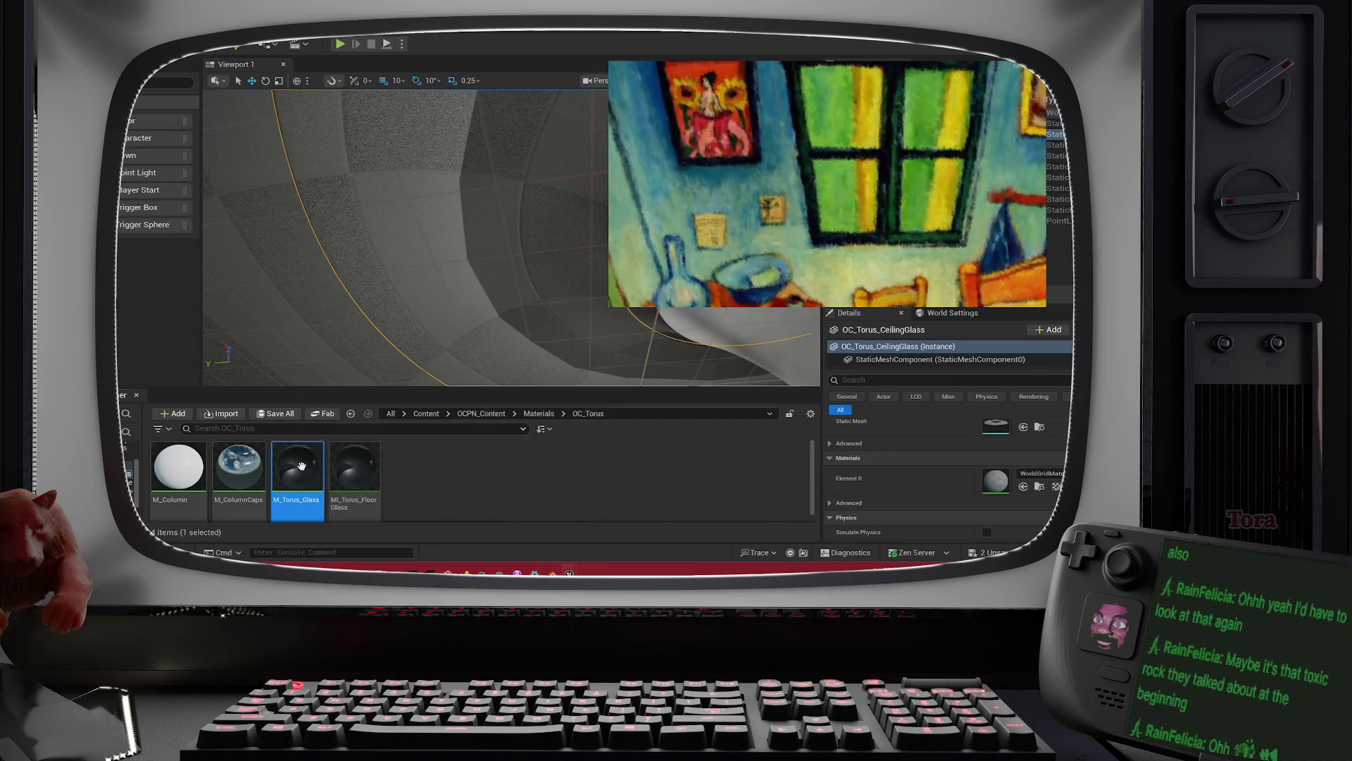
right_click(302, 466)
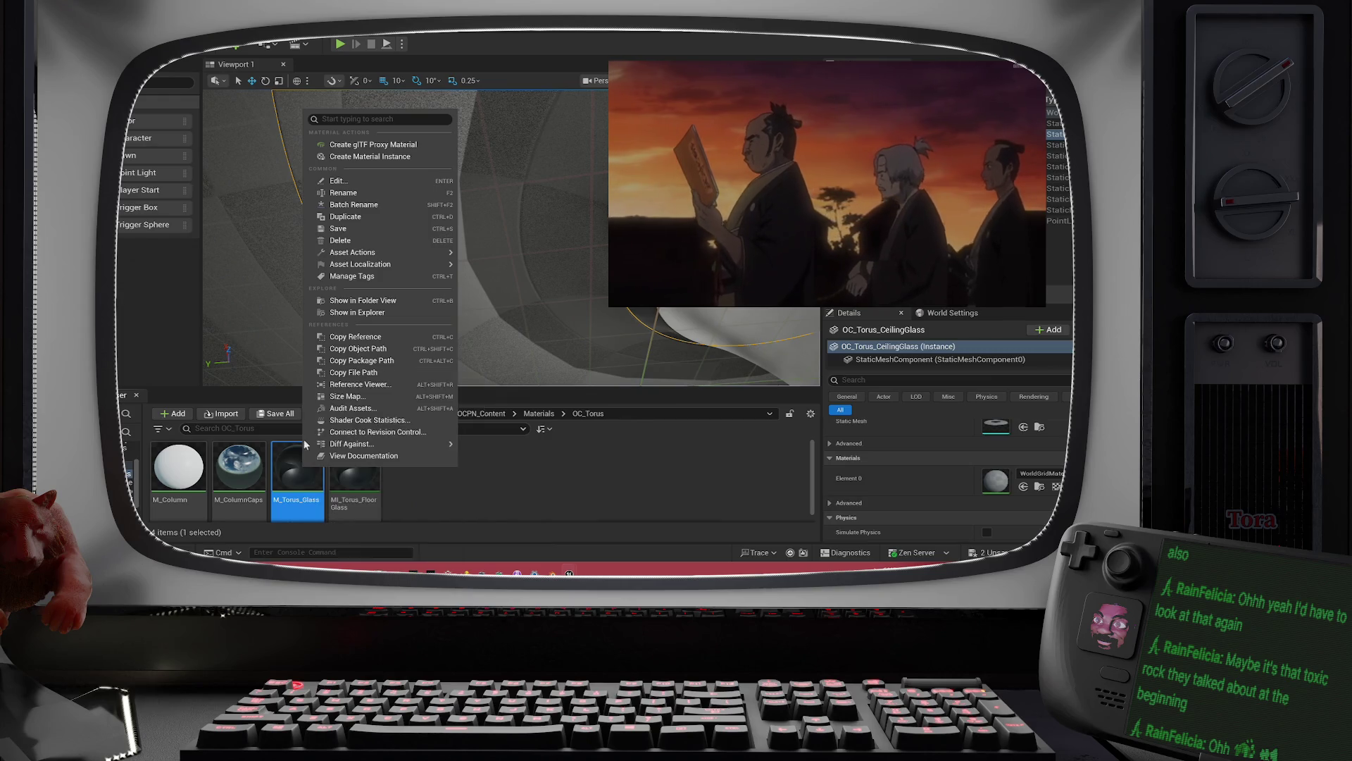
click(385, 216)
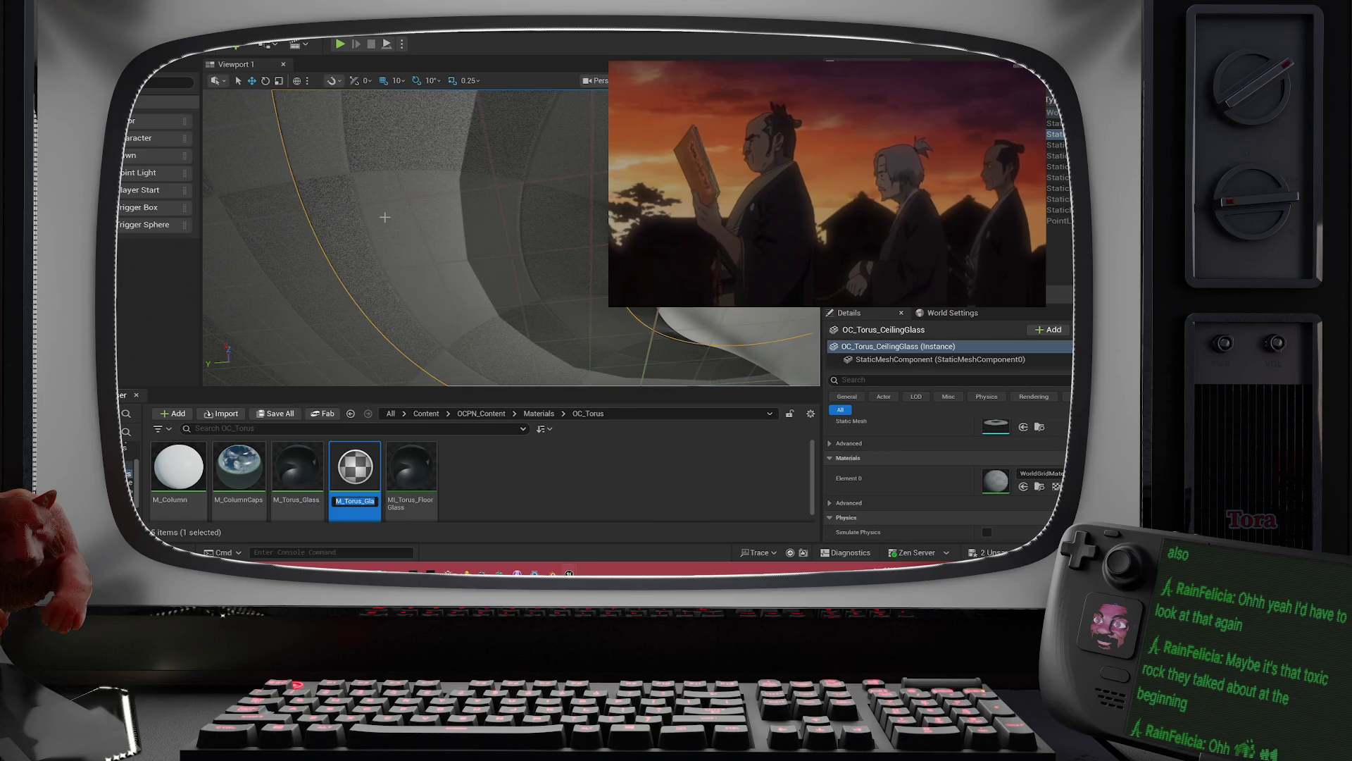
click(345, 503)
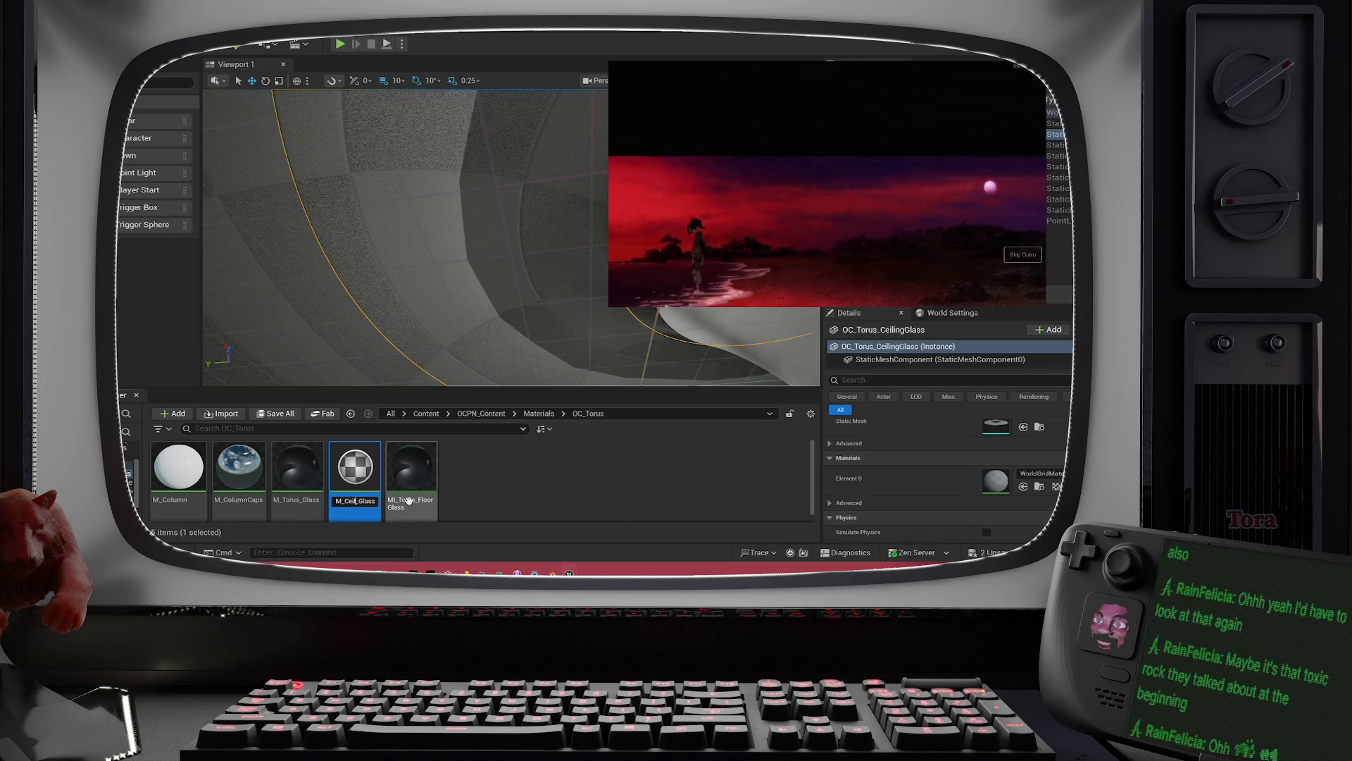
text(ing)
key(Return)
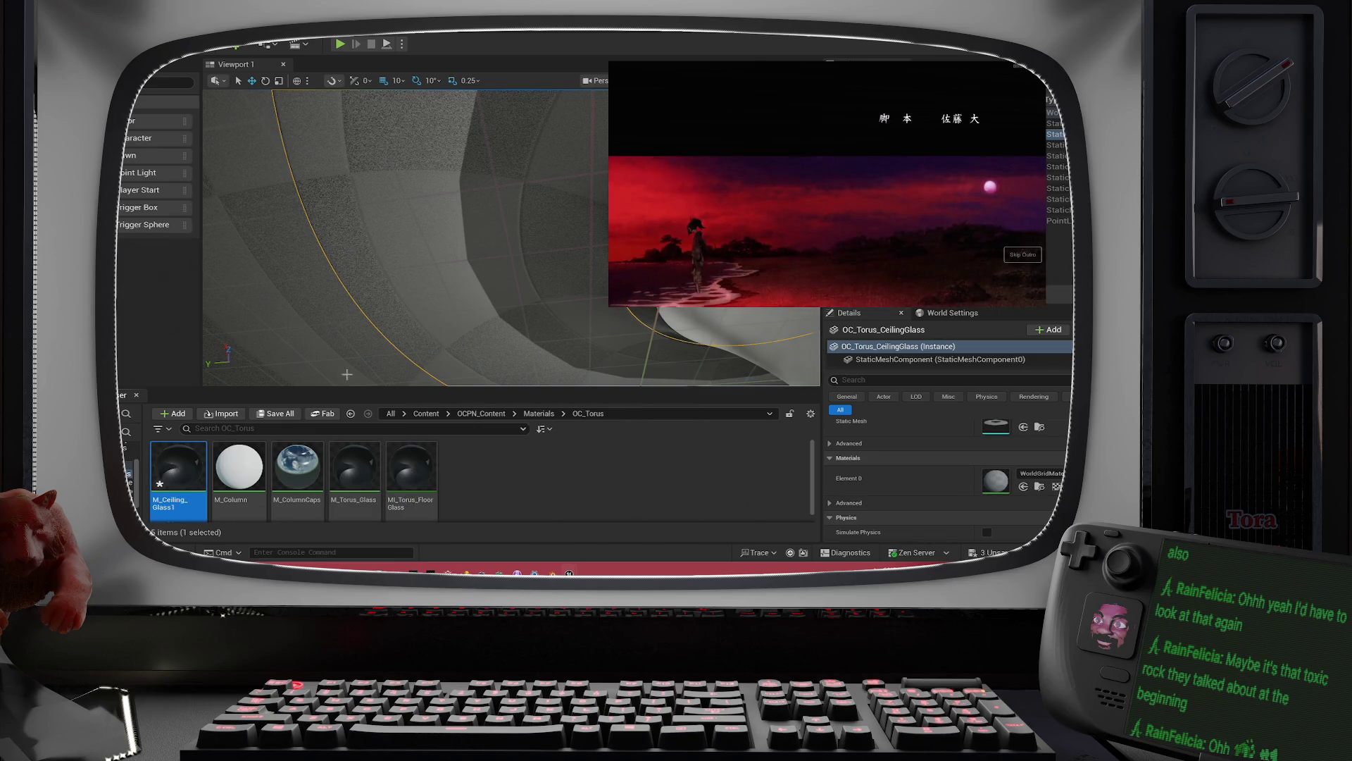
Step: Rename the copy to M_Ceiling_Glass and assign it to the ceiling glass's Element 0 slot
mouse_move(173, 469)
mouse_down()
mouse_move(613, 431)
mouse_move(423, 486)
mouse_move(183, 486)
mouse_move(173, 506)
mouse_up()
click(173, 504)
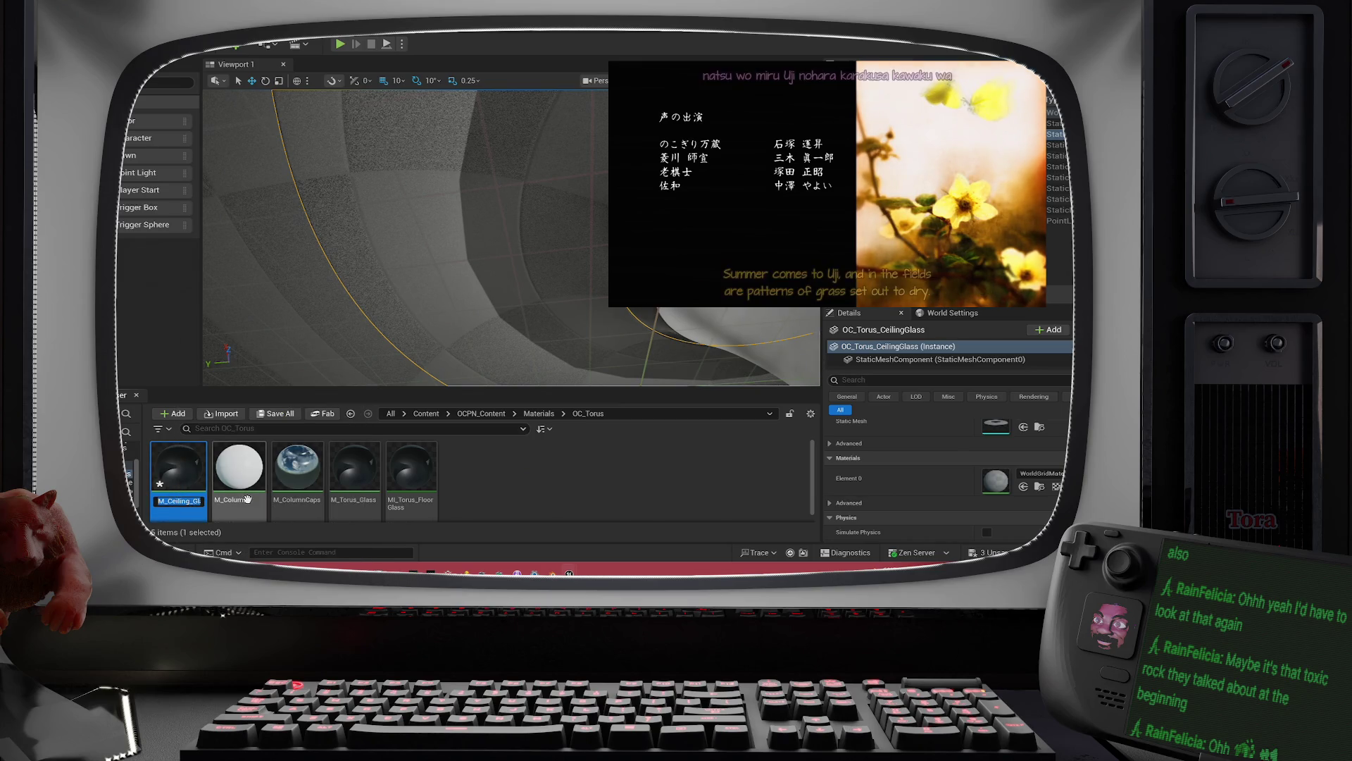
key(End)
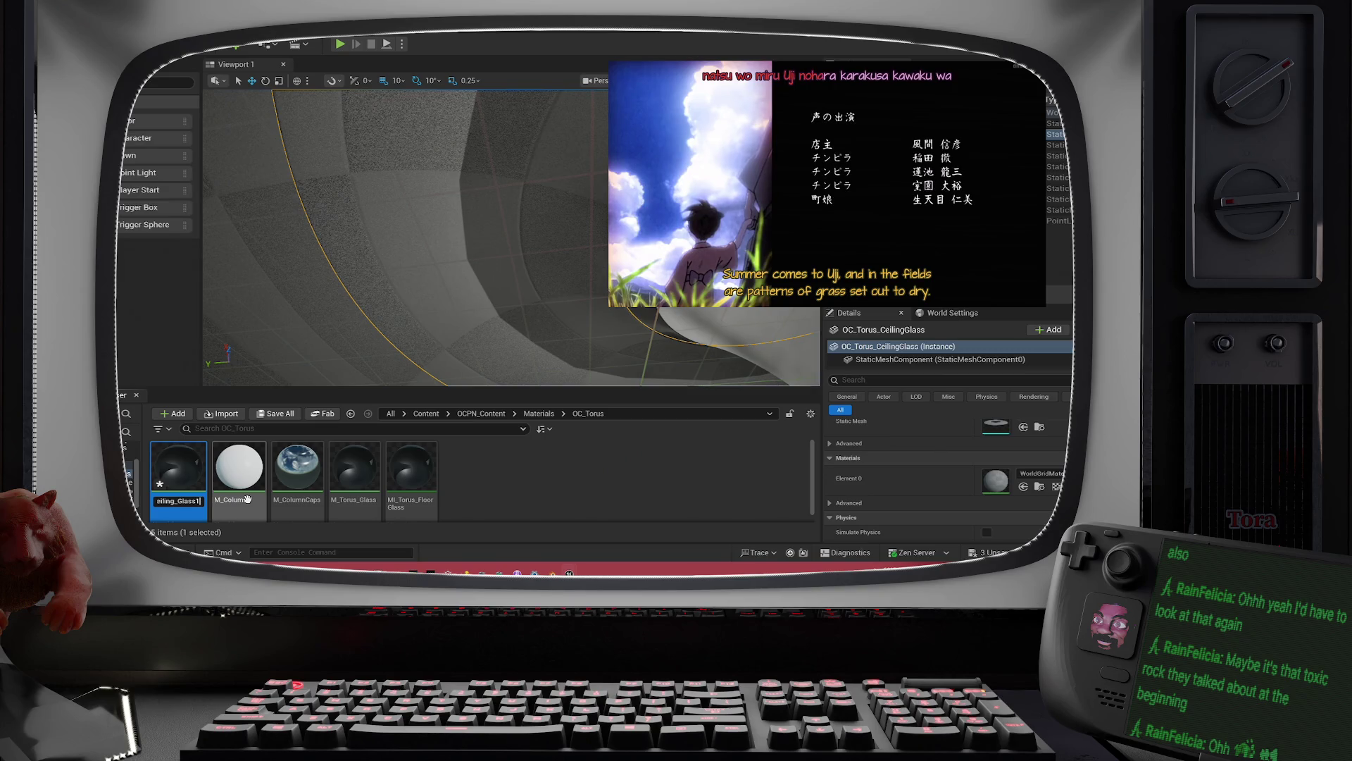
key(BackSpace)
key(Return)
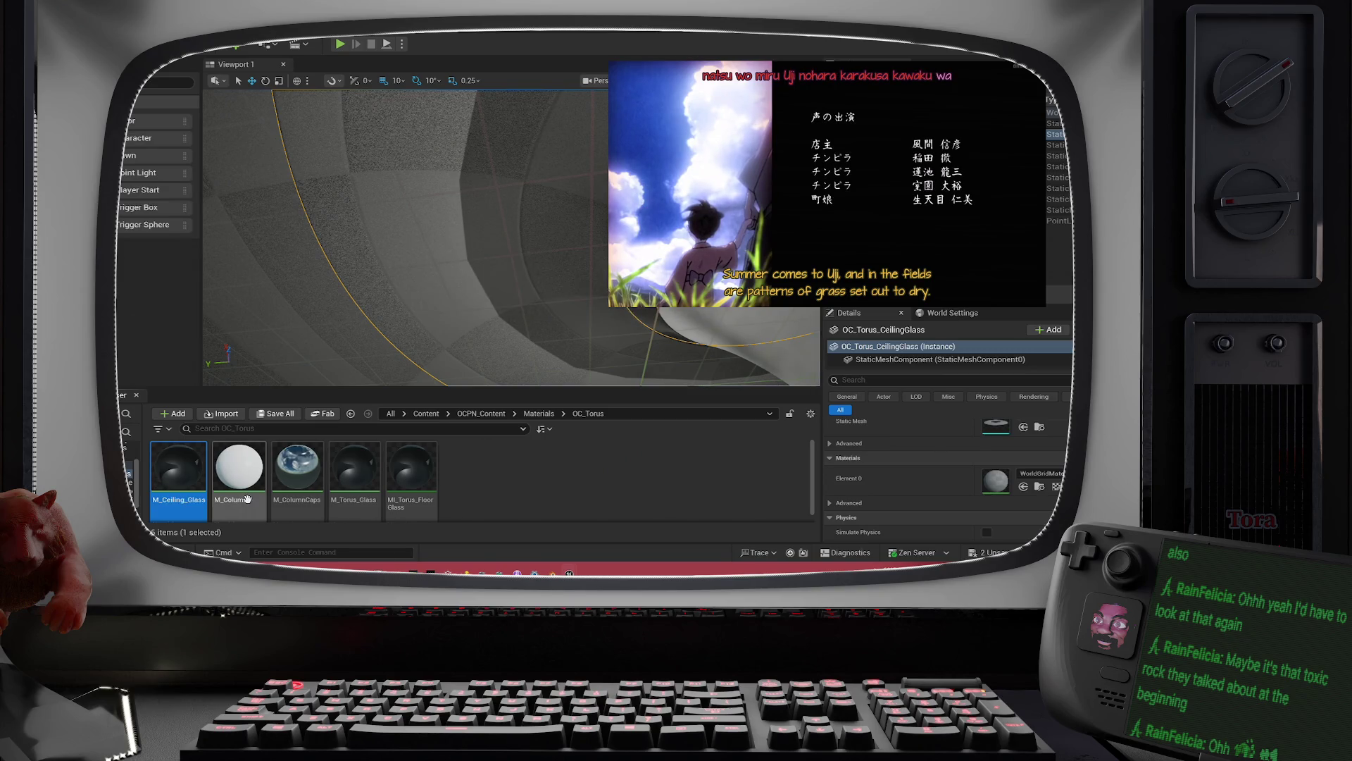
mouse_move(171, 479)
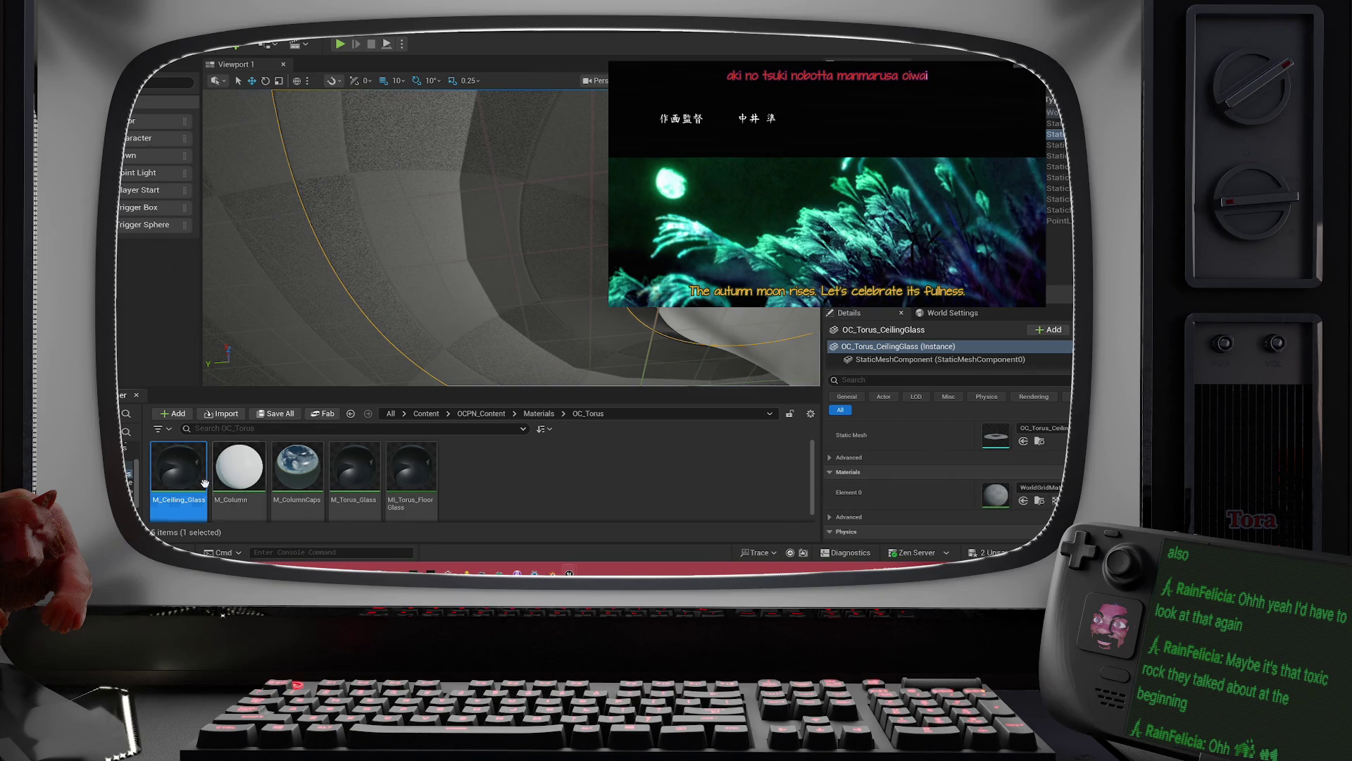
drag(178, 471, 985, 496)
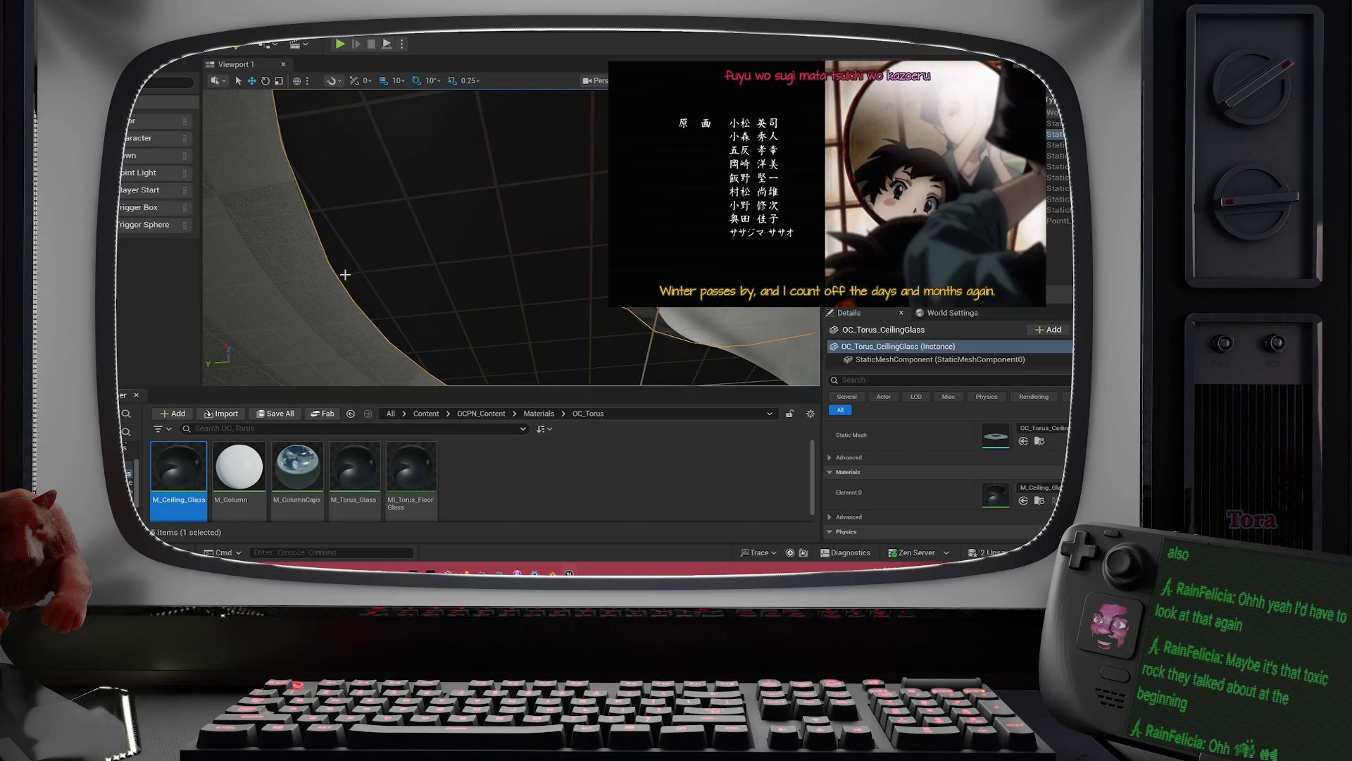
Step: Zoom and swing the camera under the torus to view its ceiling glass from below
scroll(454, 286, down, 3)
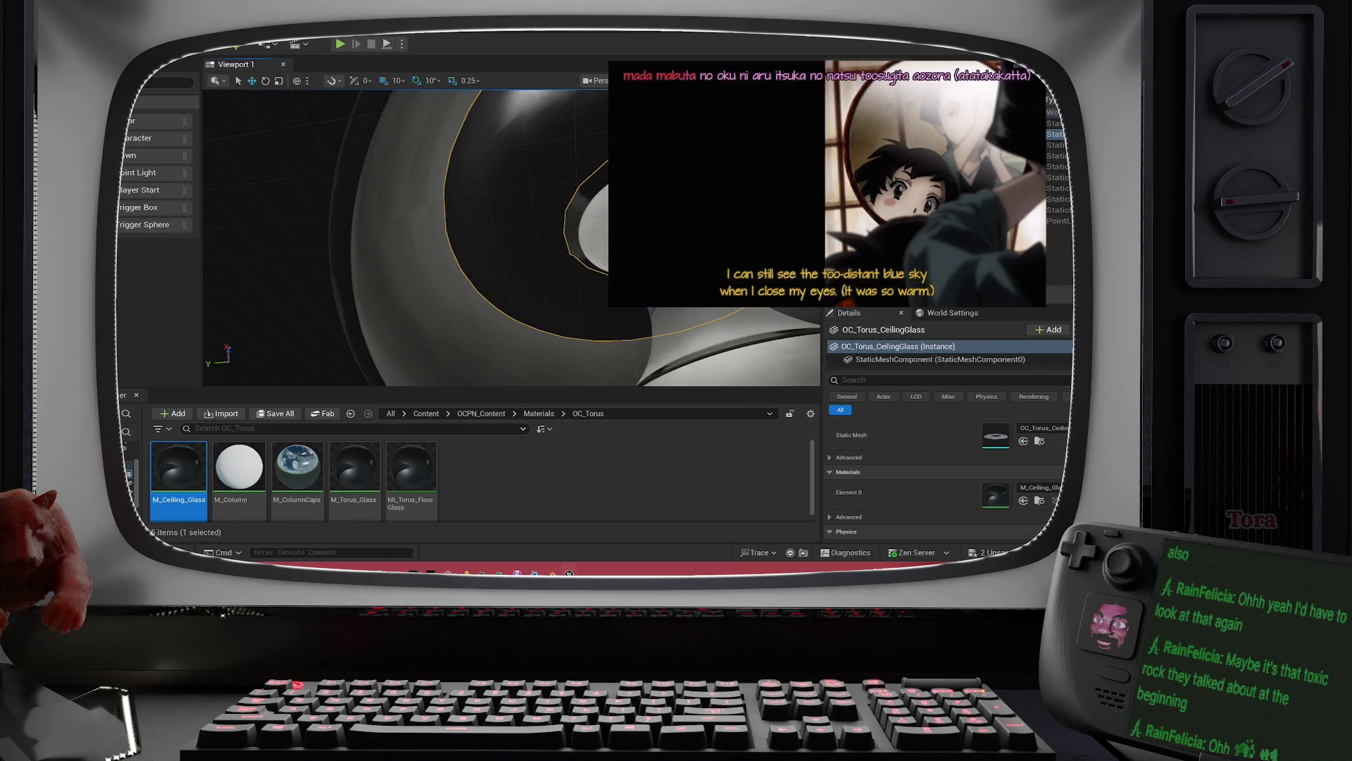
scroll(454, 287, up, 5)
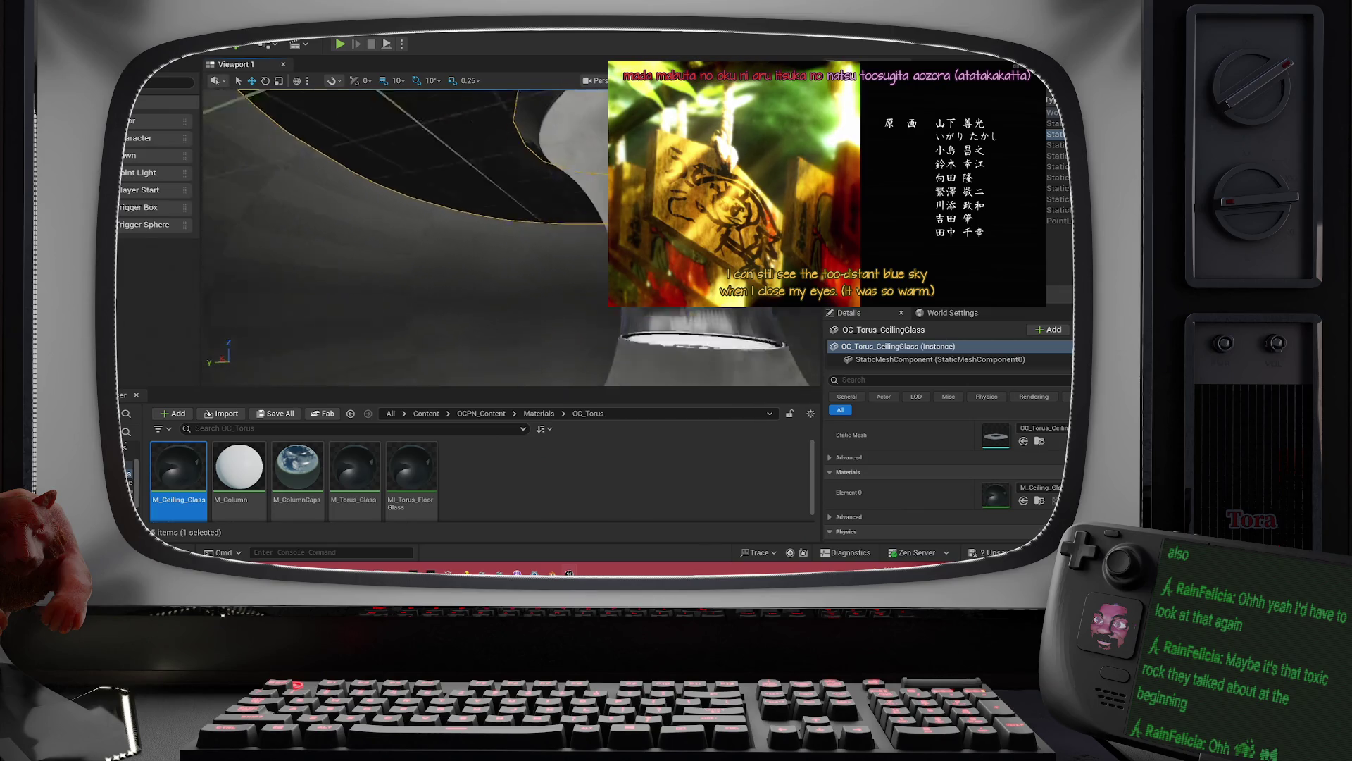
scroll(555, 227, up, 3)
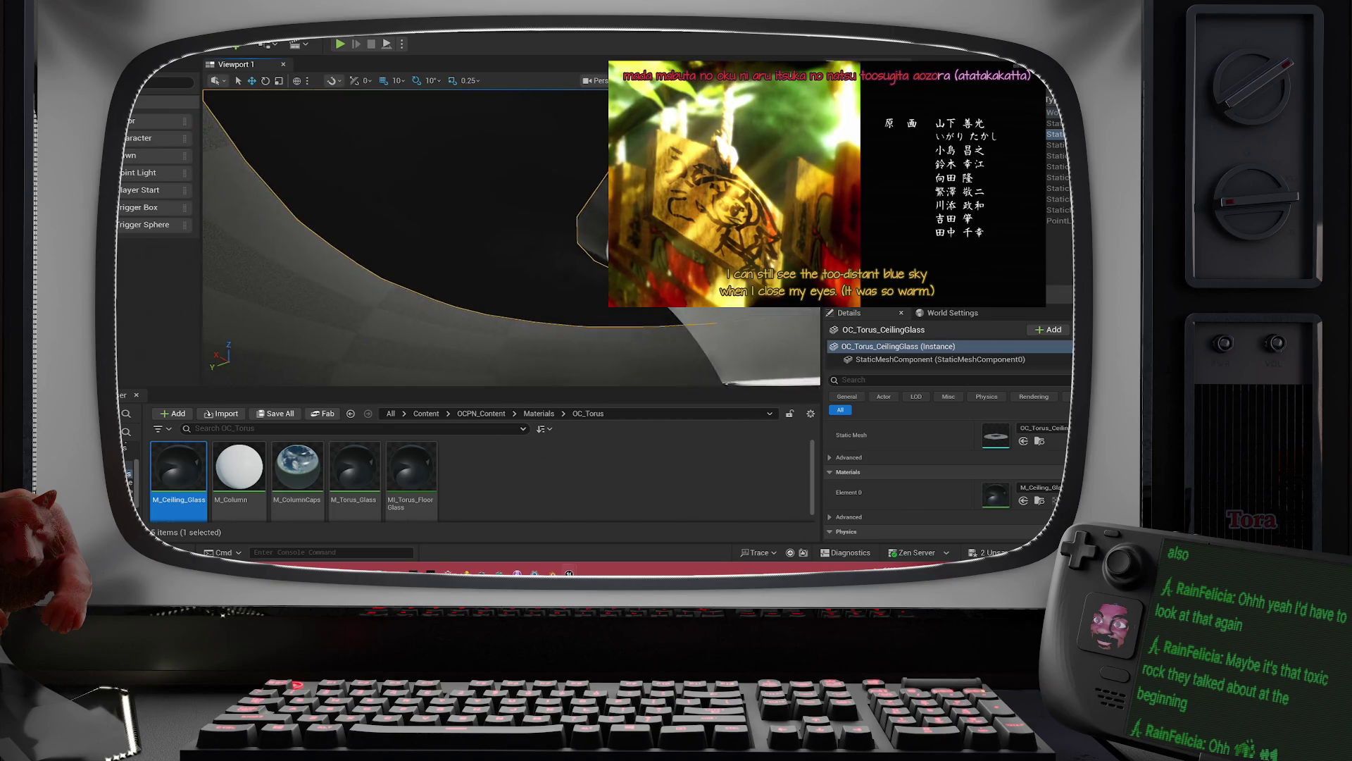
scroll(526, 190, up, 3)
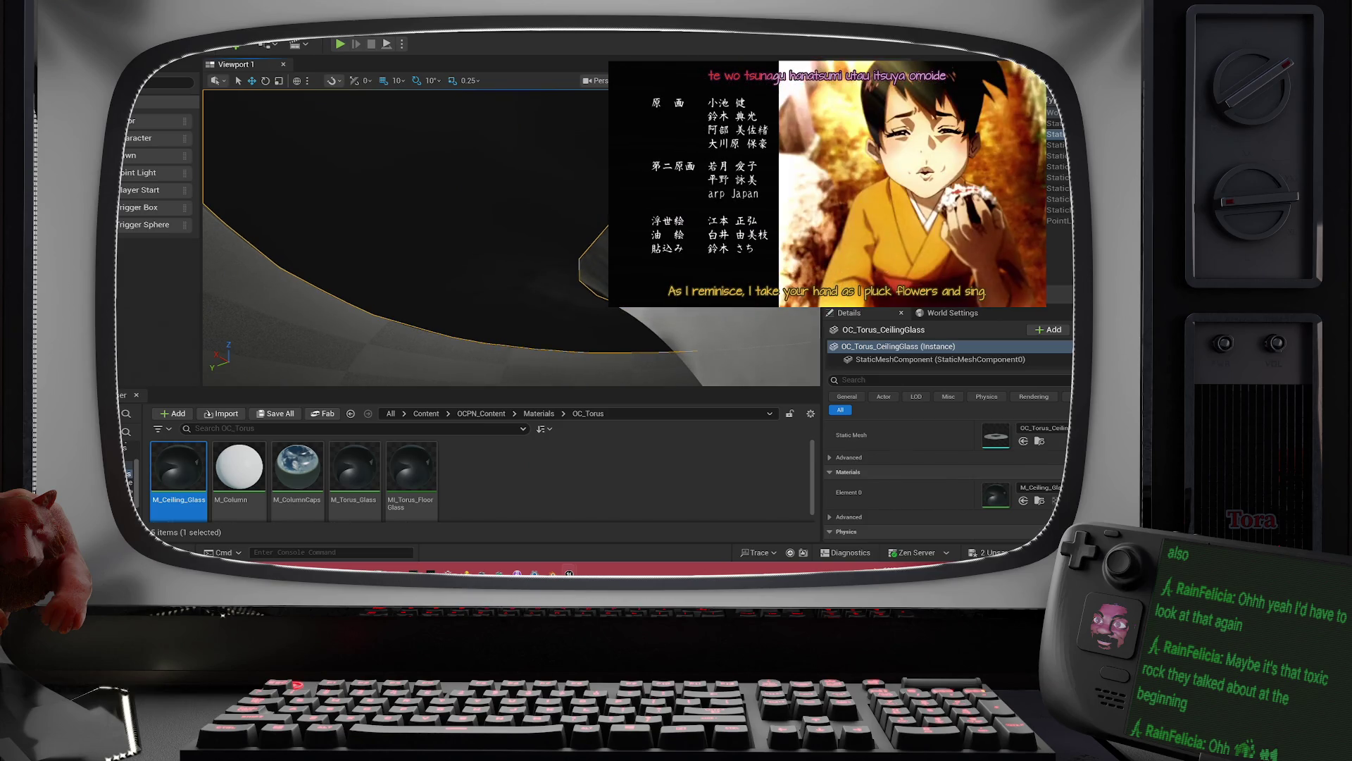
scroll(493, 232, down, 5)
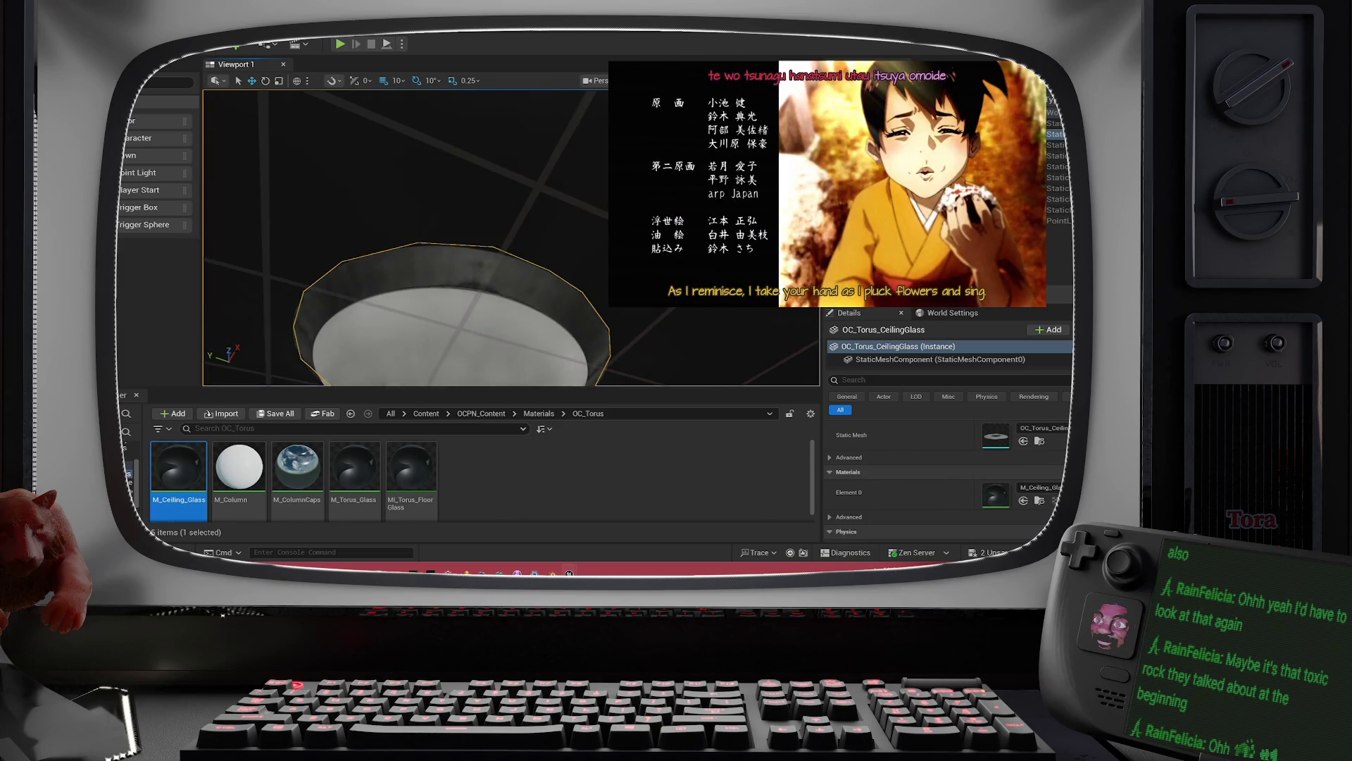
scroll(522, 193, down, 3)
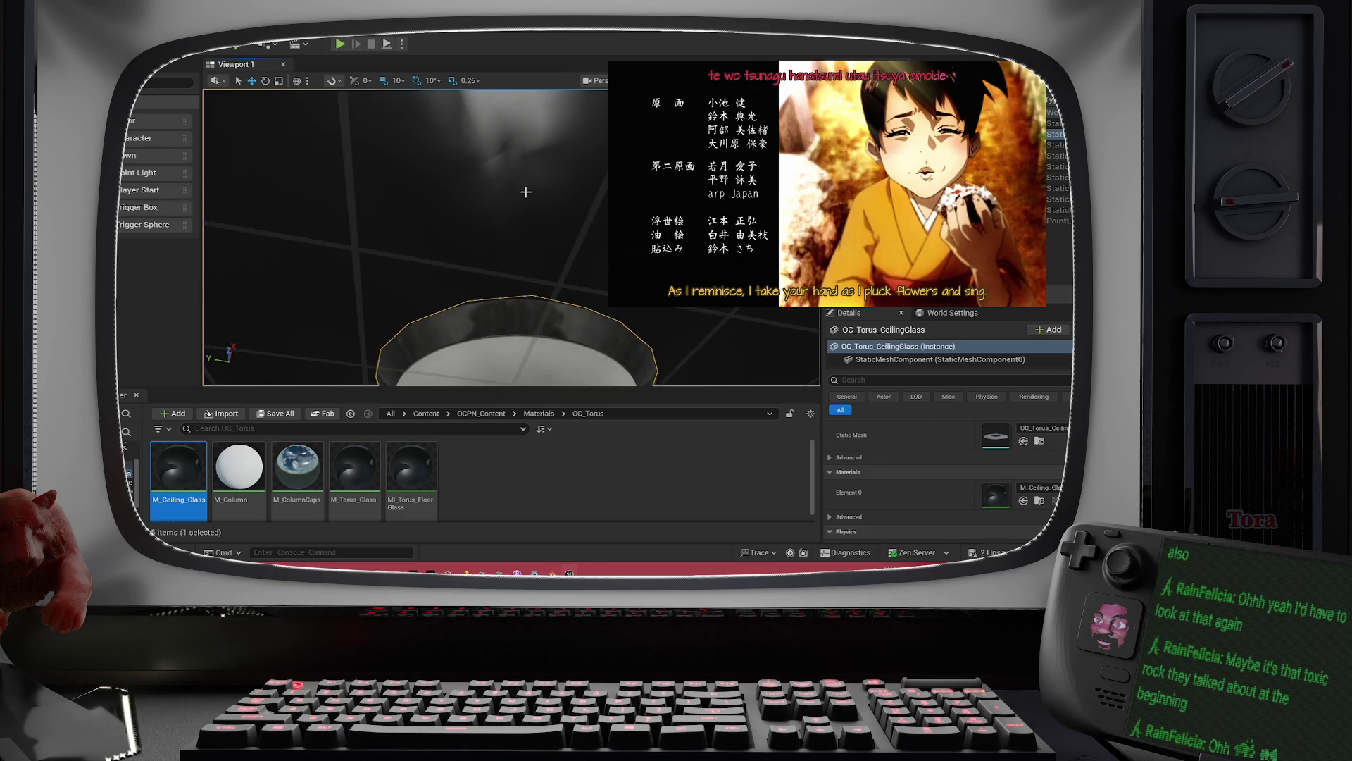
drag(522, 193, 493, 211)
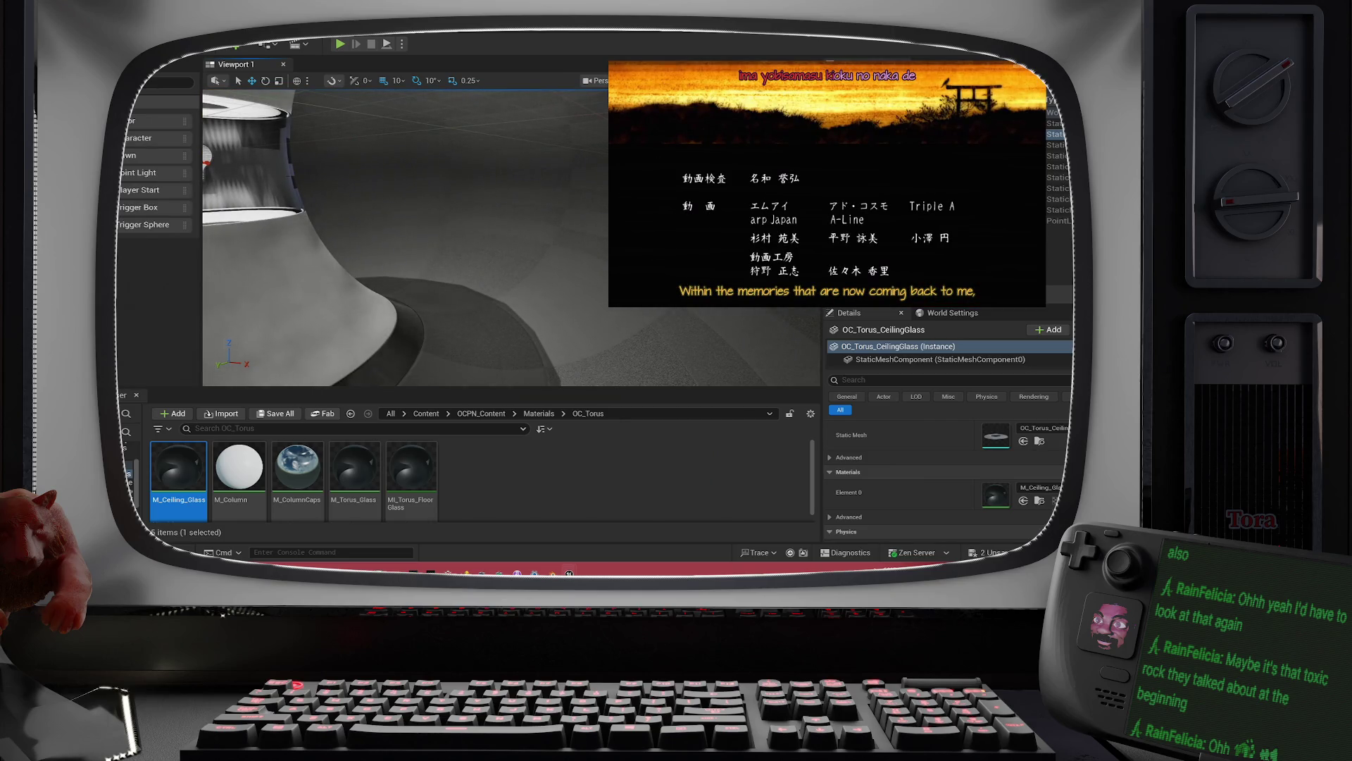
mouse_move(556, 301)
mouse_down()
mouse_move(539, 225)
mouse_move(486, 215)
mouse_move(479, 193)
mouse_up()
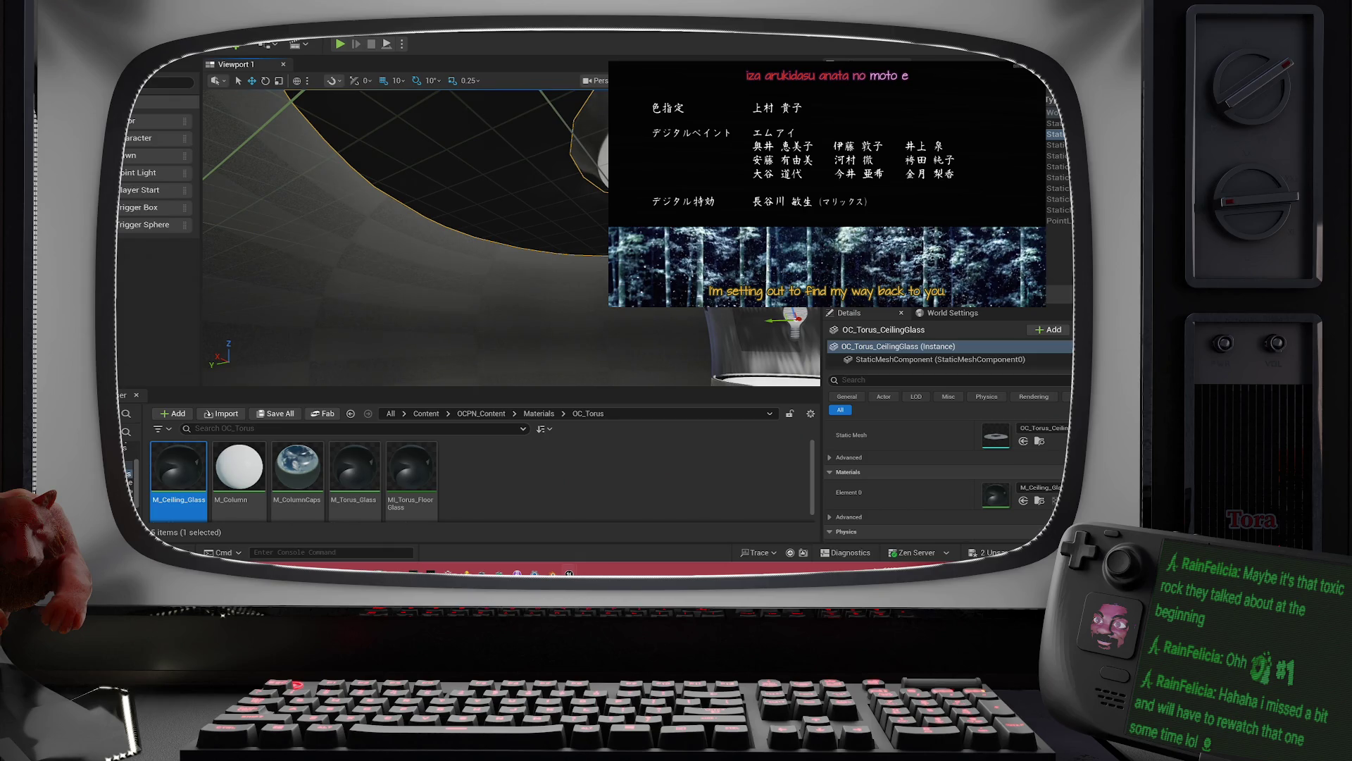
double_click(1058, 200)
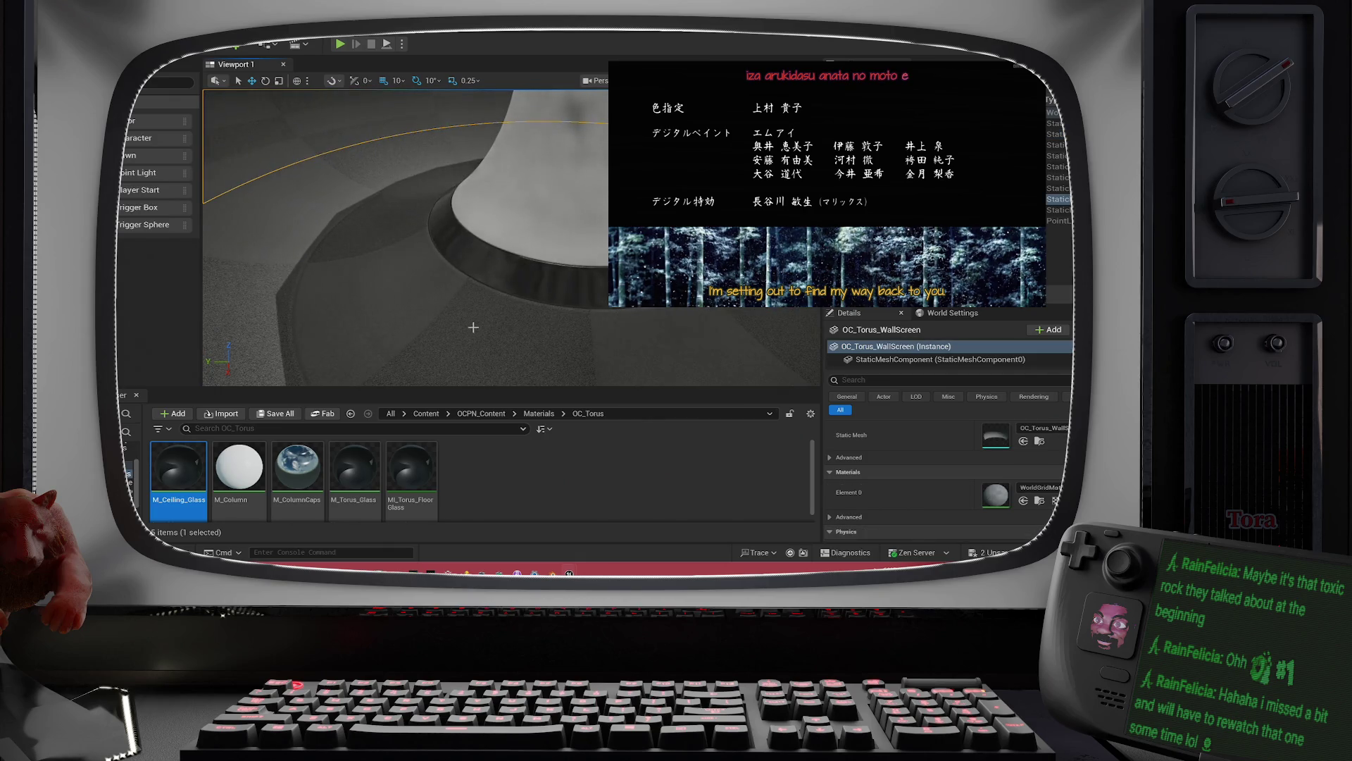
drag(473, 327, 437, 337)
click(437, 337)
click(540, 355)
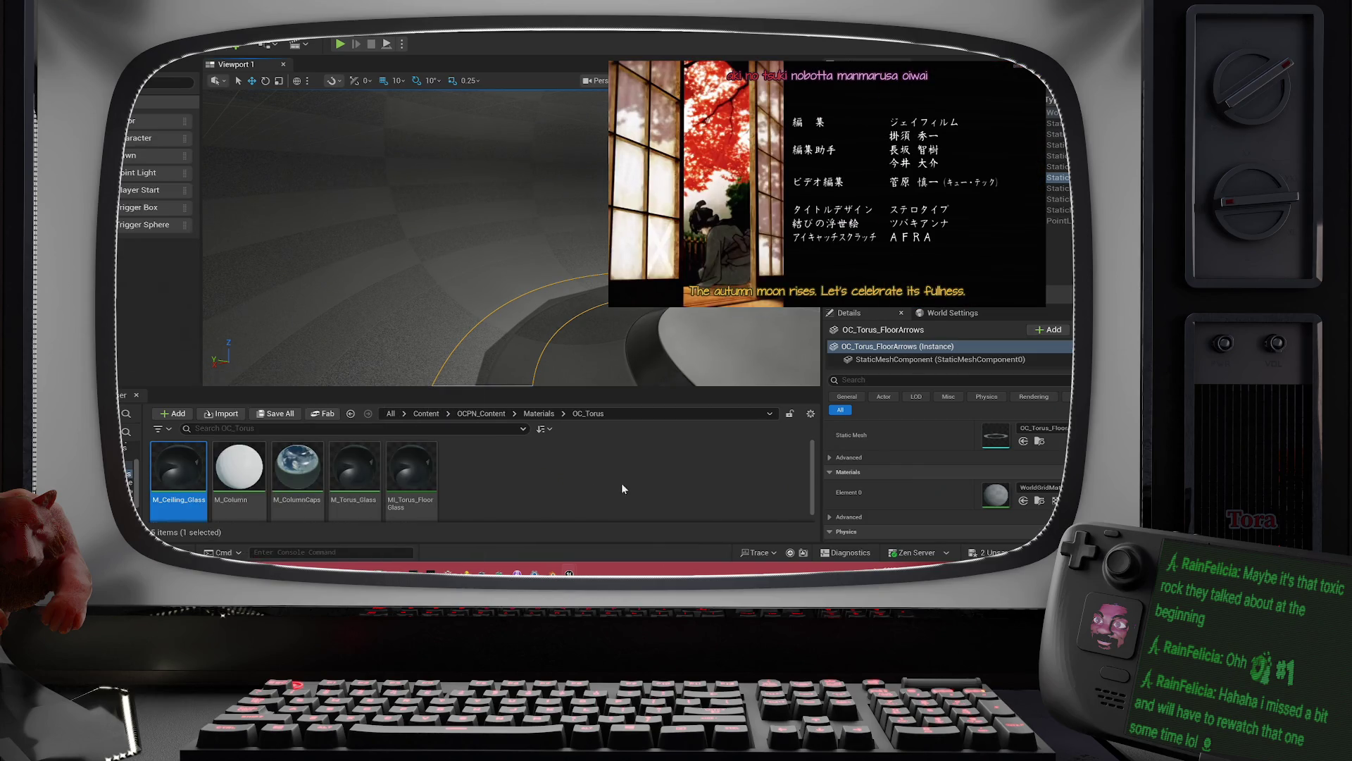
right_click(477, 486)
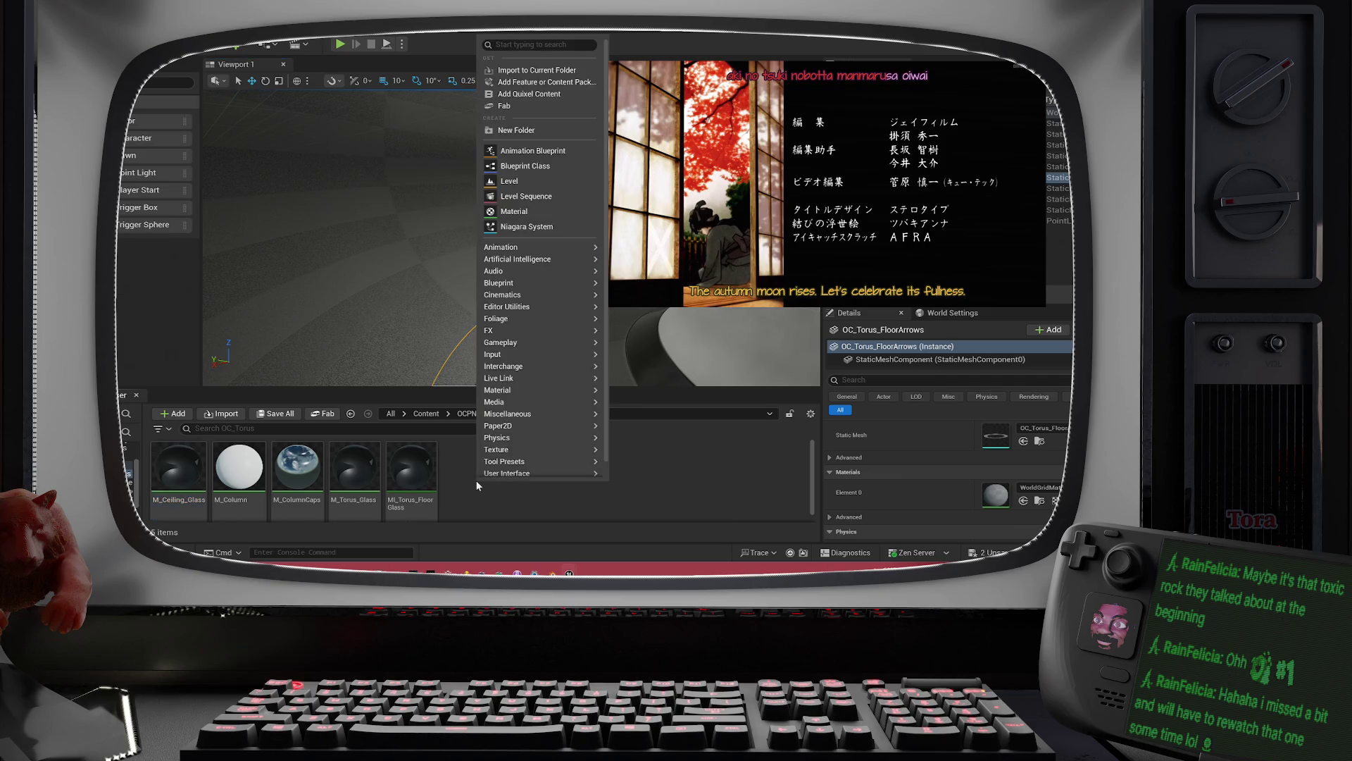
click(470, 492)
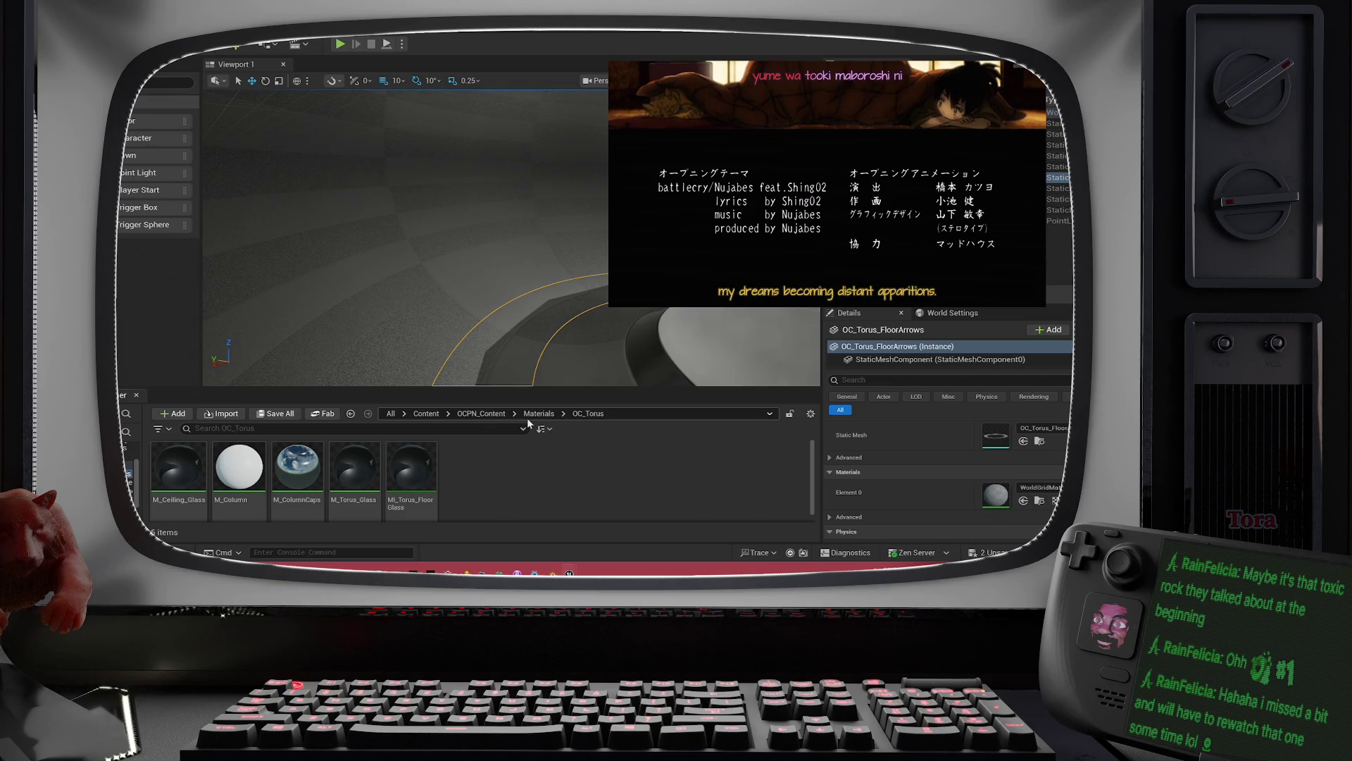
mouse_move(531, 386)
mouse_down()
mouse_move(486, 338)
mouse_move(500, 338)
mouse_move(486, 373)
mouse_move(493, 331)
mouse_move(430, 355)
mouse_up()
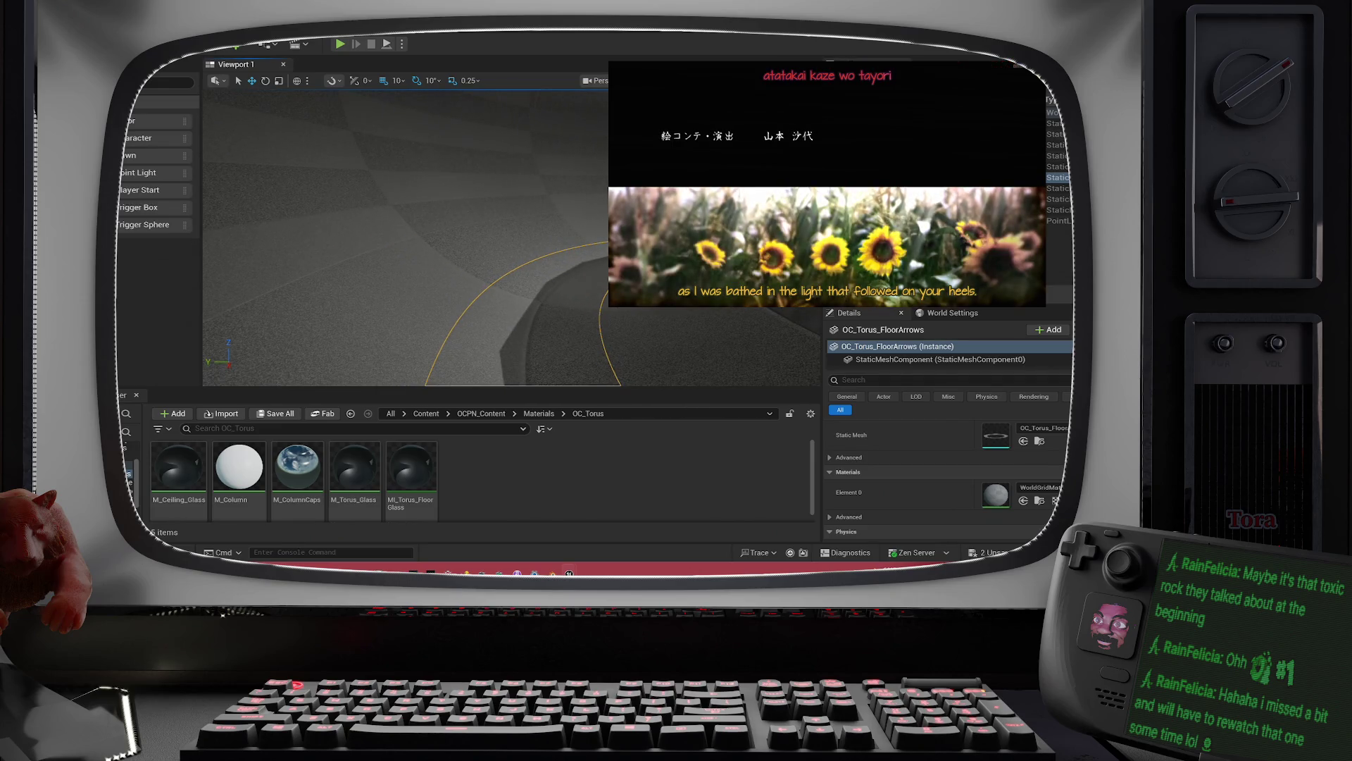
Step: Drop MI_Torus_FloorGlass onto OC_Torus_FloorGlass's Element 0 slot and focus the view on it
click(430, 355)
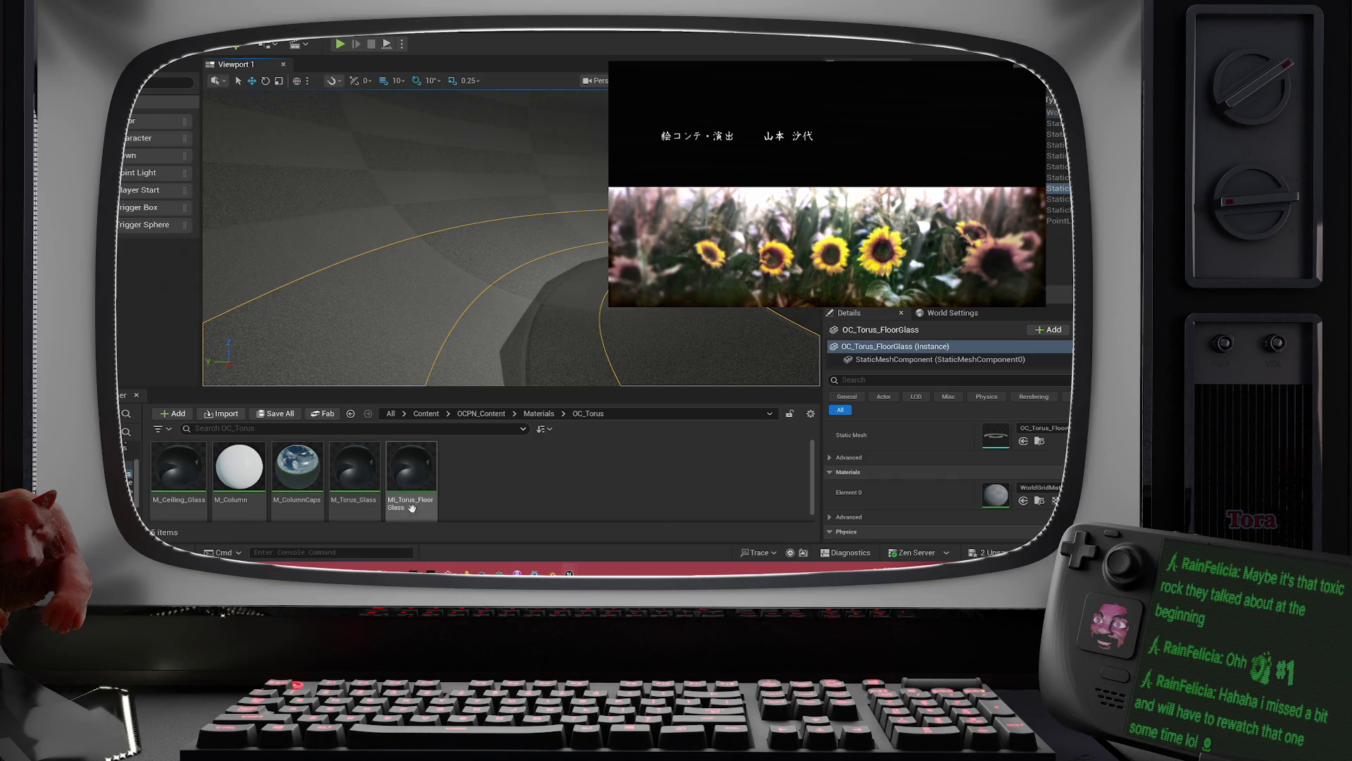
mouse_move(407, 515)
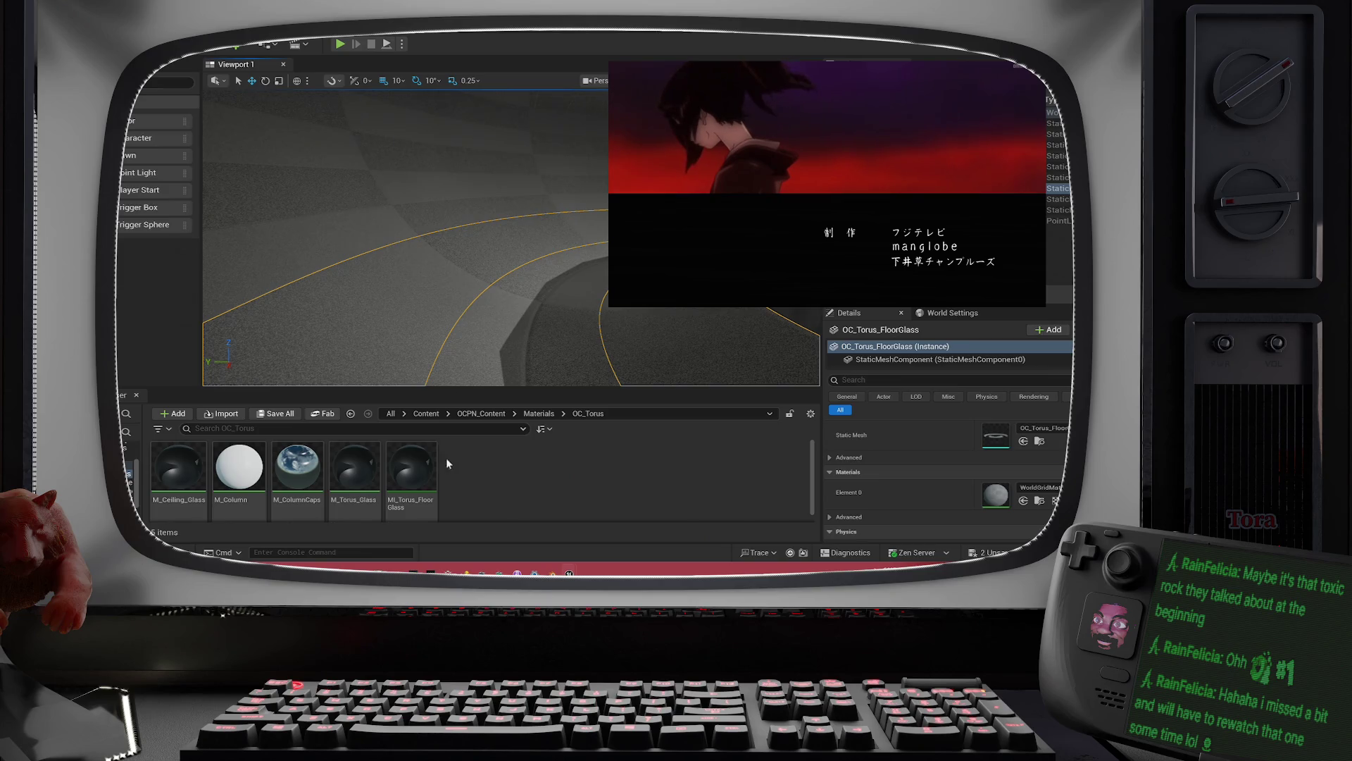
mouse_move(411, 476)
mouse_down()
mouse_move(780, 500)
mouse_move(1016, 495)
mouse_up()
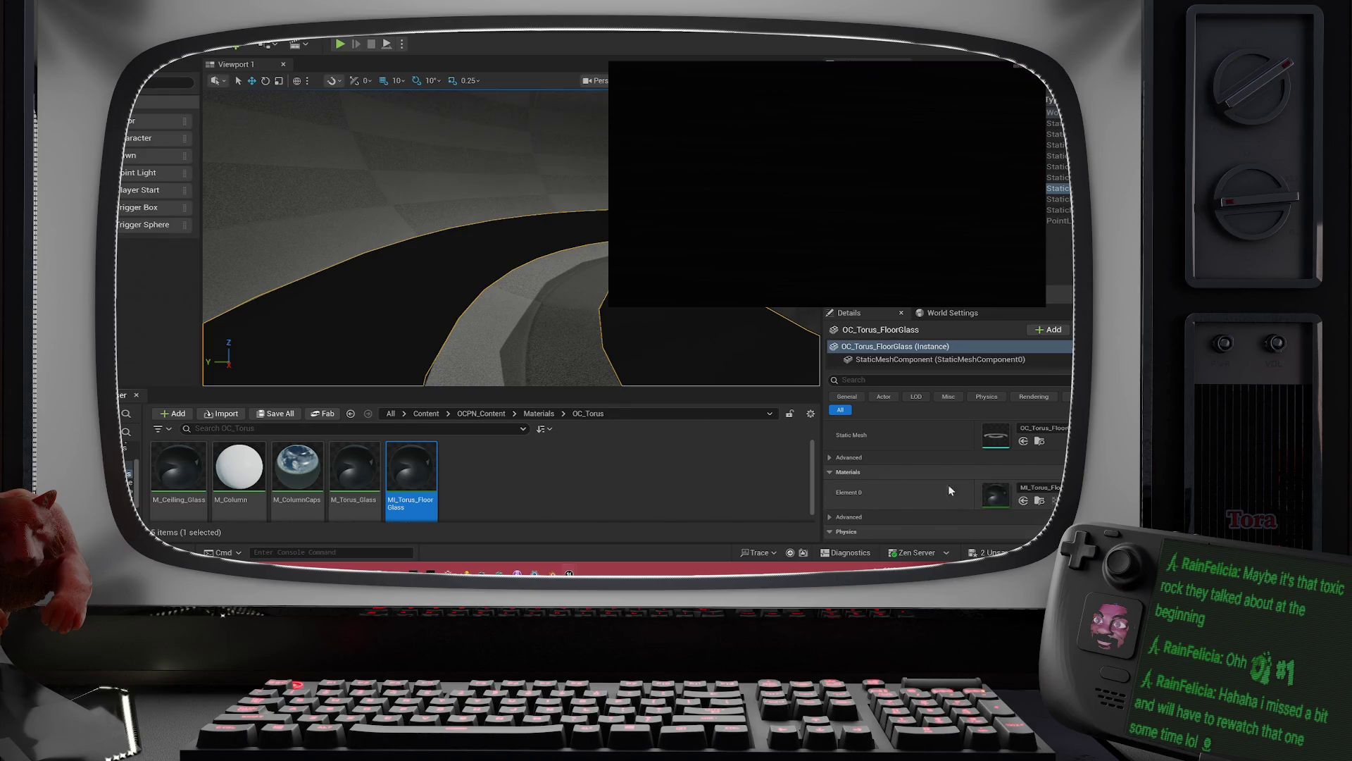
scroll(436, 209, down, 5)
key(f)
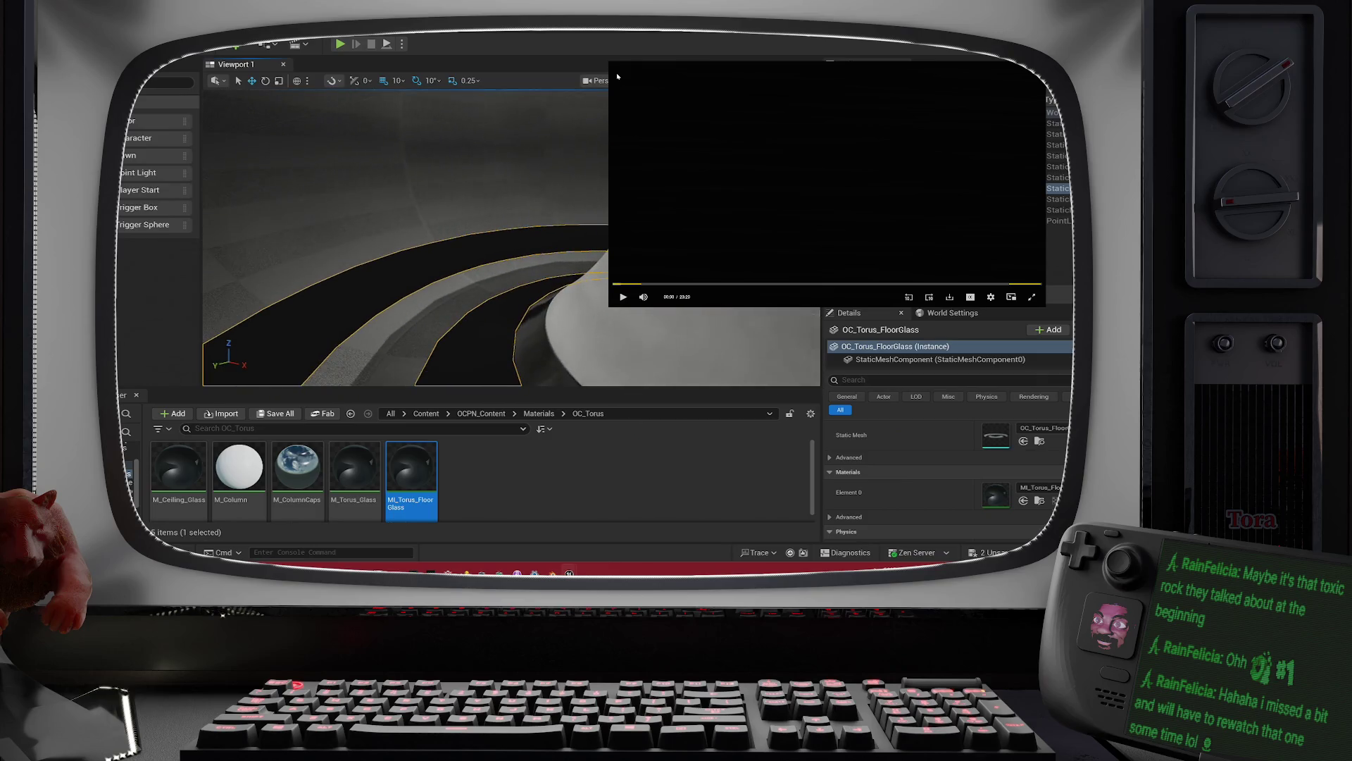
Step: Select the OC_Torus_WallScreen mesh and orbit the view around the torus
click(438, 172)
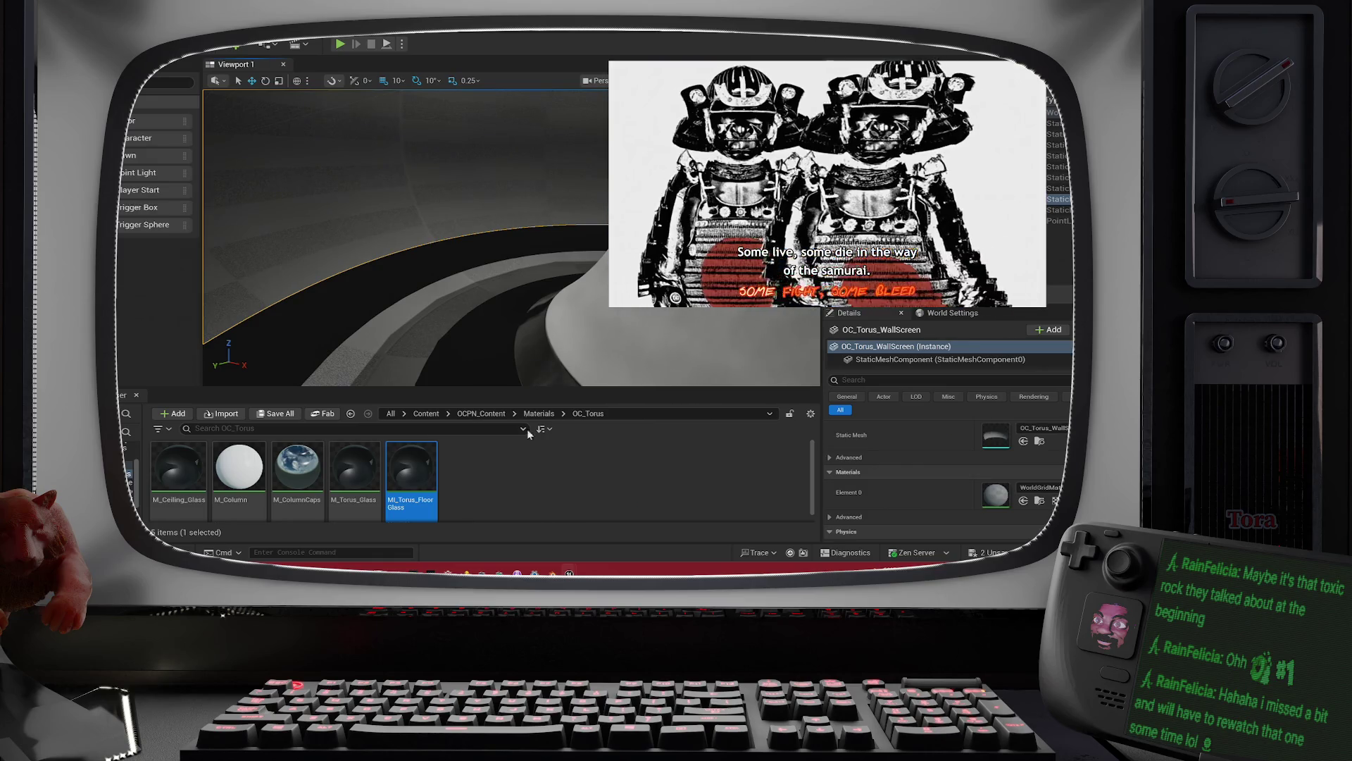
mouse_move(470, 277)
mouse_down()
mouse_move(451, 233)
mouse_move(408, 210)
mouse_up()
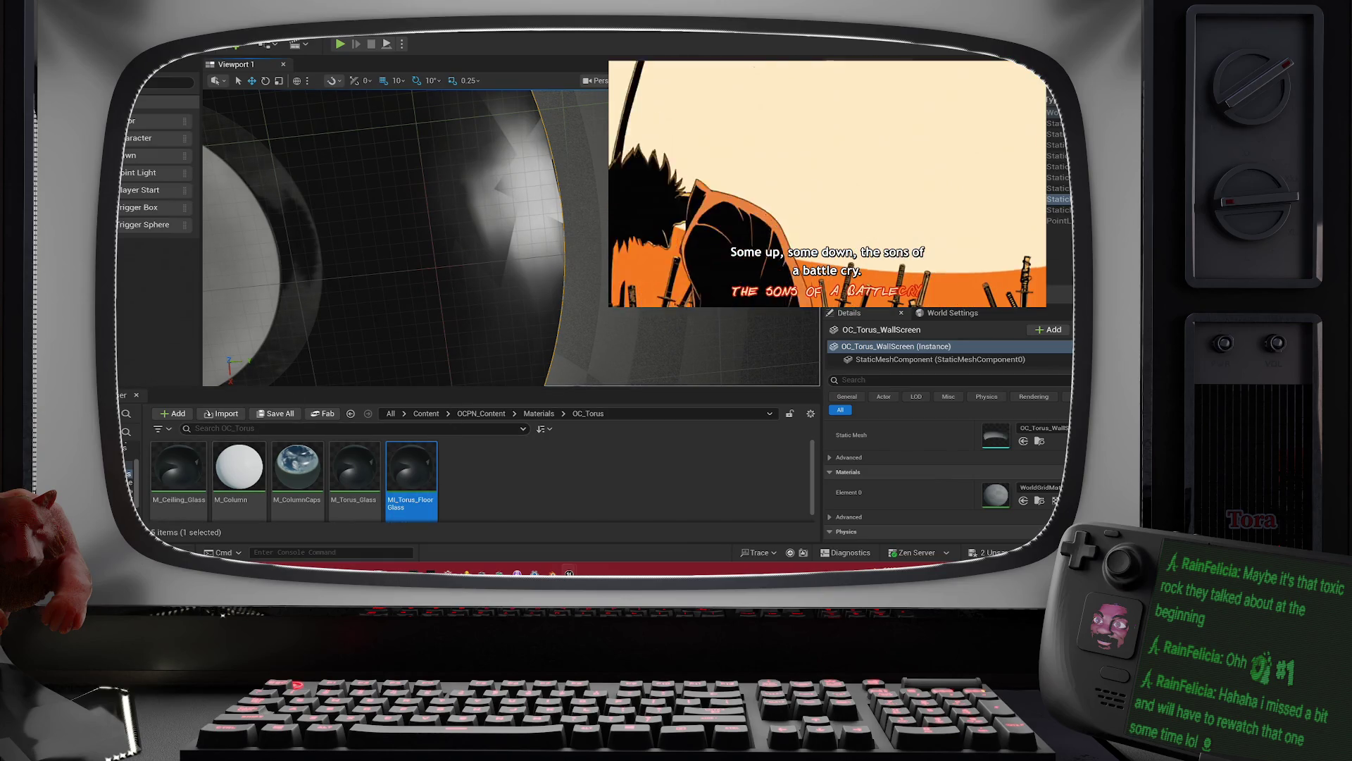
Step: Navigate back to StaticMeshes/LEVEL_OC_Torus to list OC_Torus_ColumnCaps, OC_Torus_WallScreen and the other torus meshes
key(alt+Left)
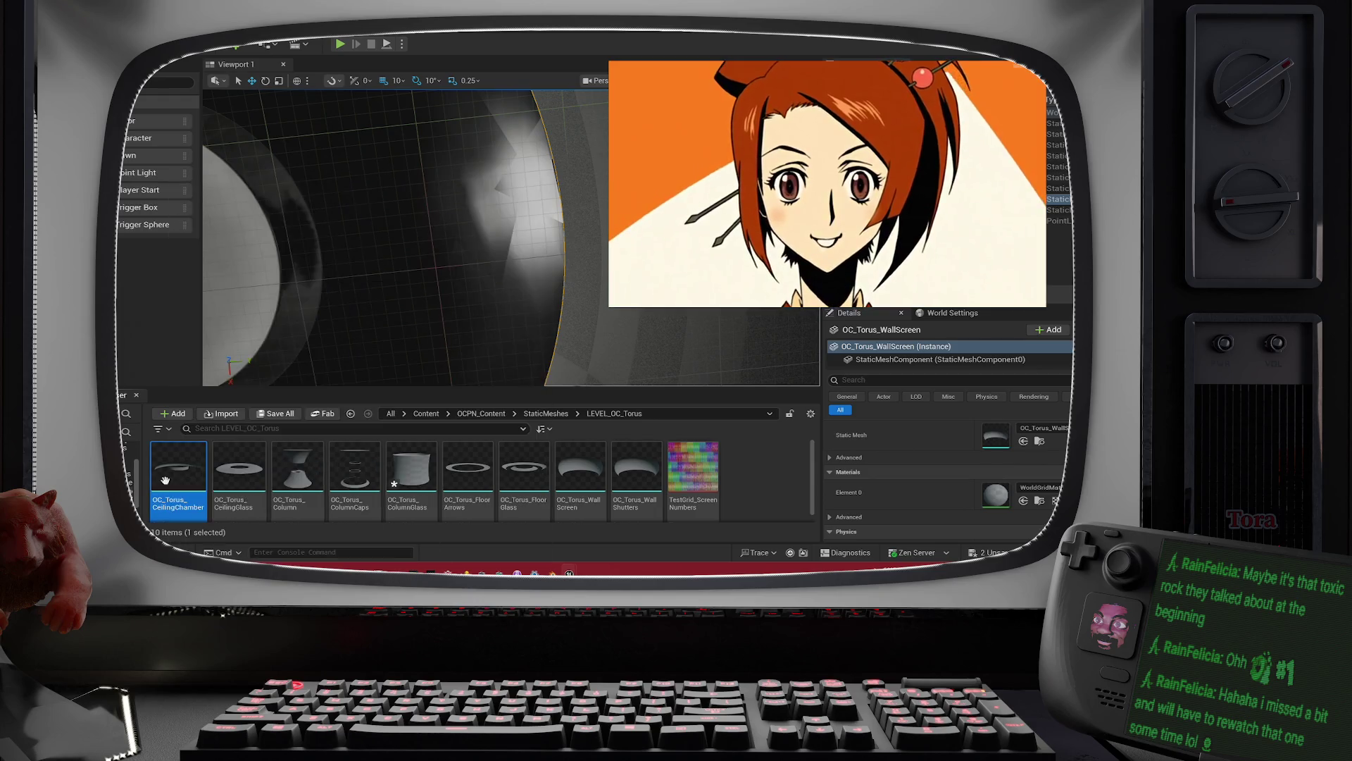
Step: Open OC_Torus_CeilingChamber in the Static Mesh Editor and orbit around it
double_click(166, 479)
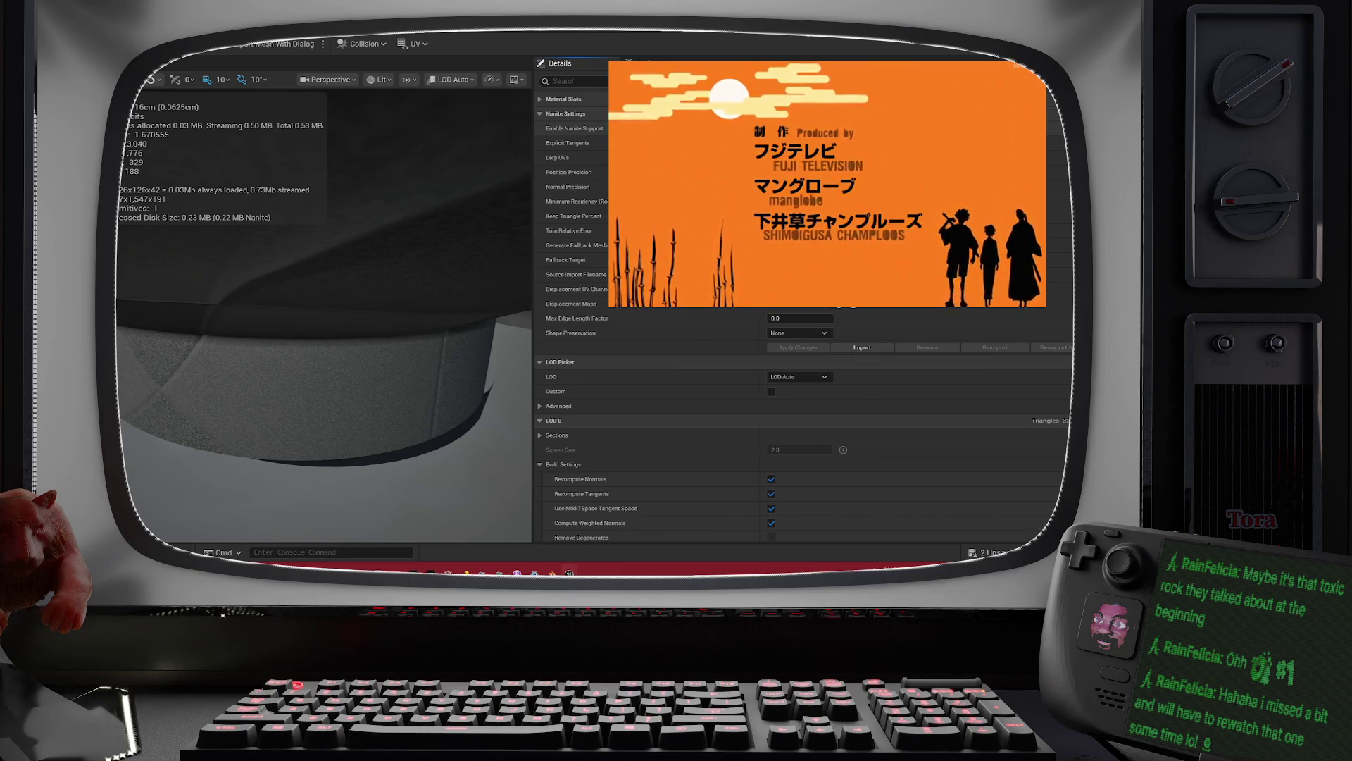
mouse_move(484, 155)
mouse_down()
mouse_move(412, 179)
mouse_move(401, 150)
mouse_move(405, 169)
mouse_up()
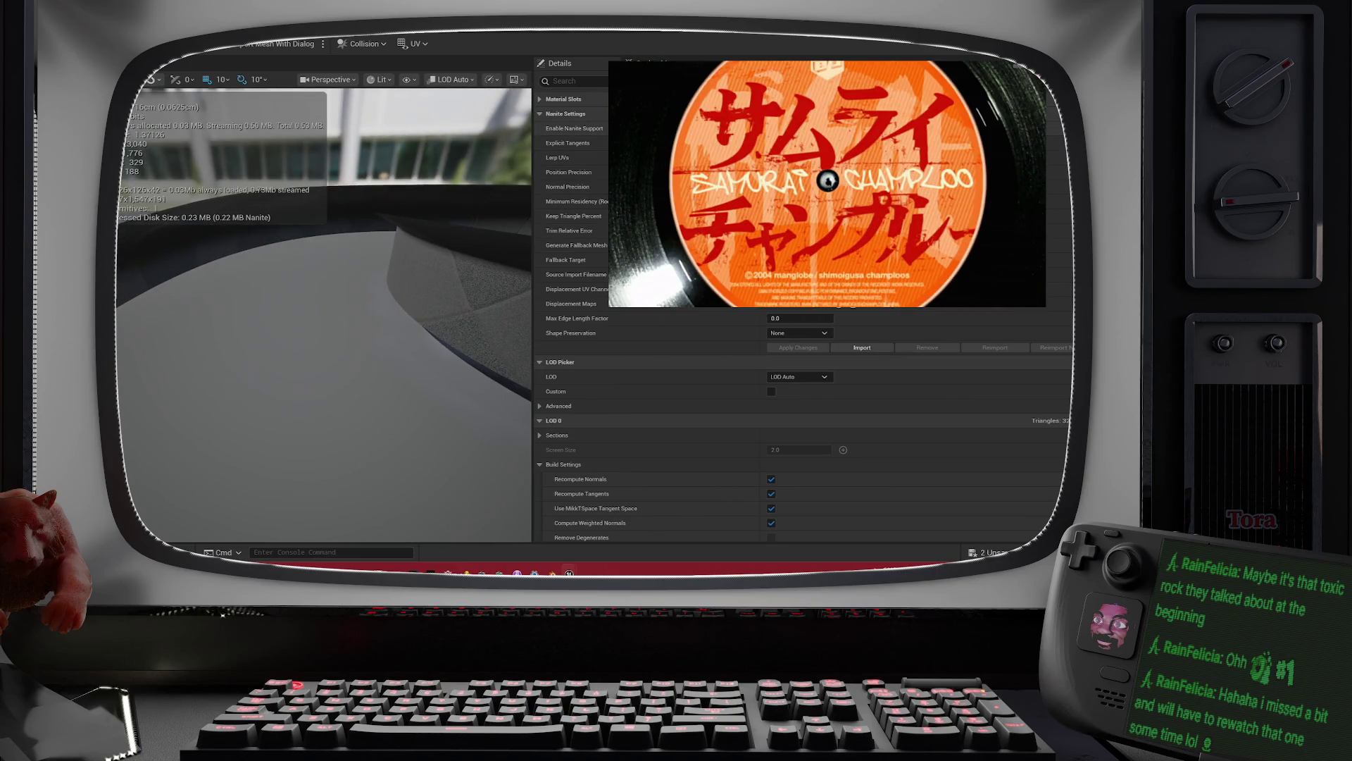
scroll(733, 345, down, 10)
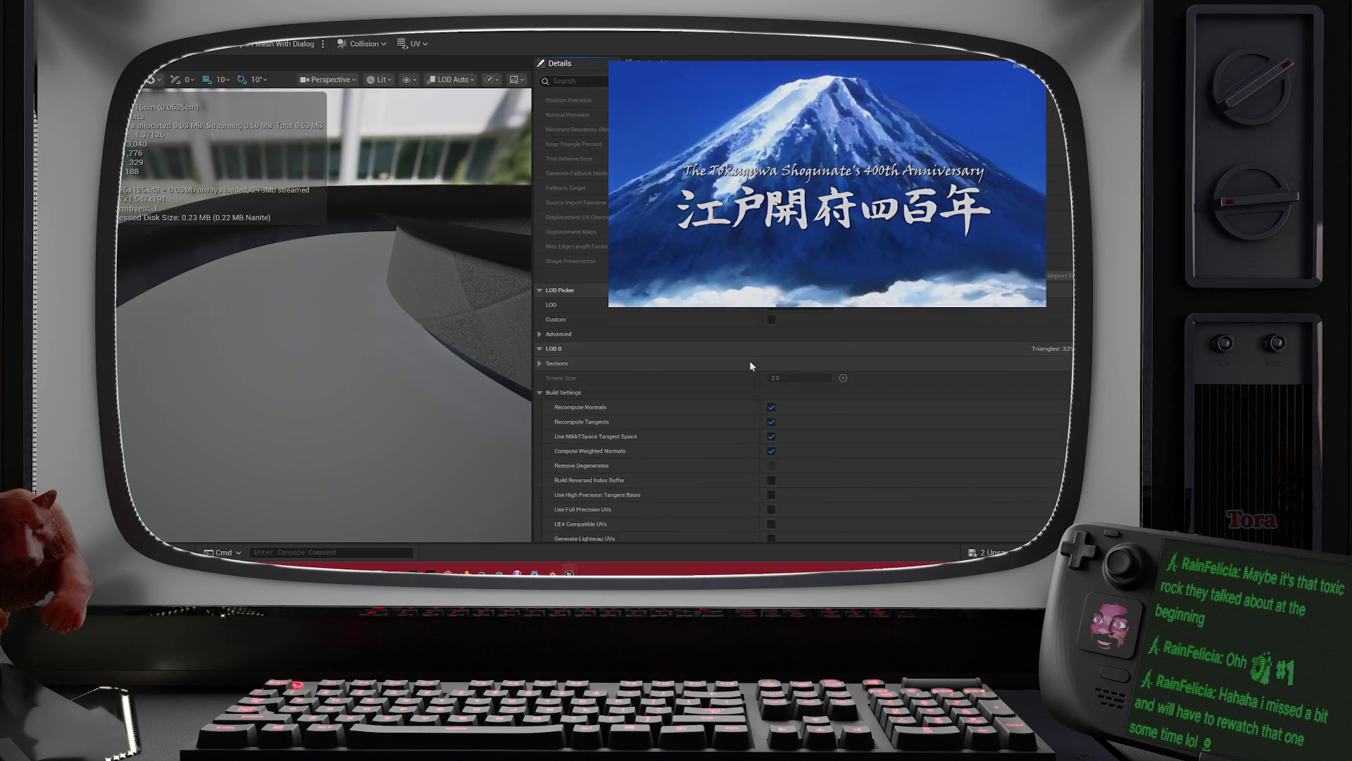
scroll(733, 454, down, 10)
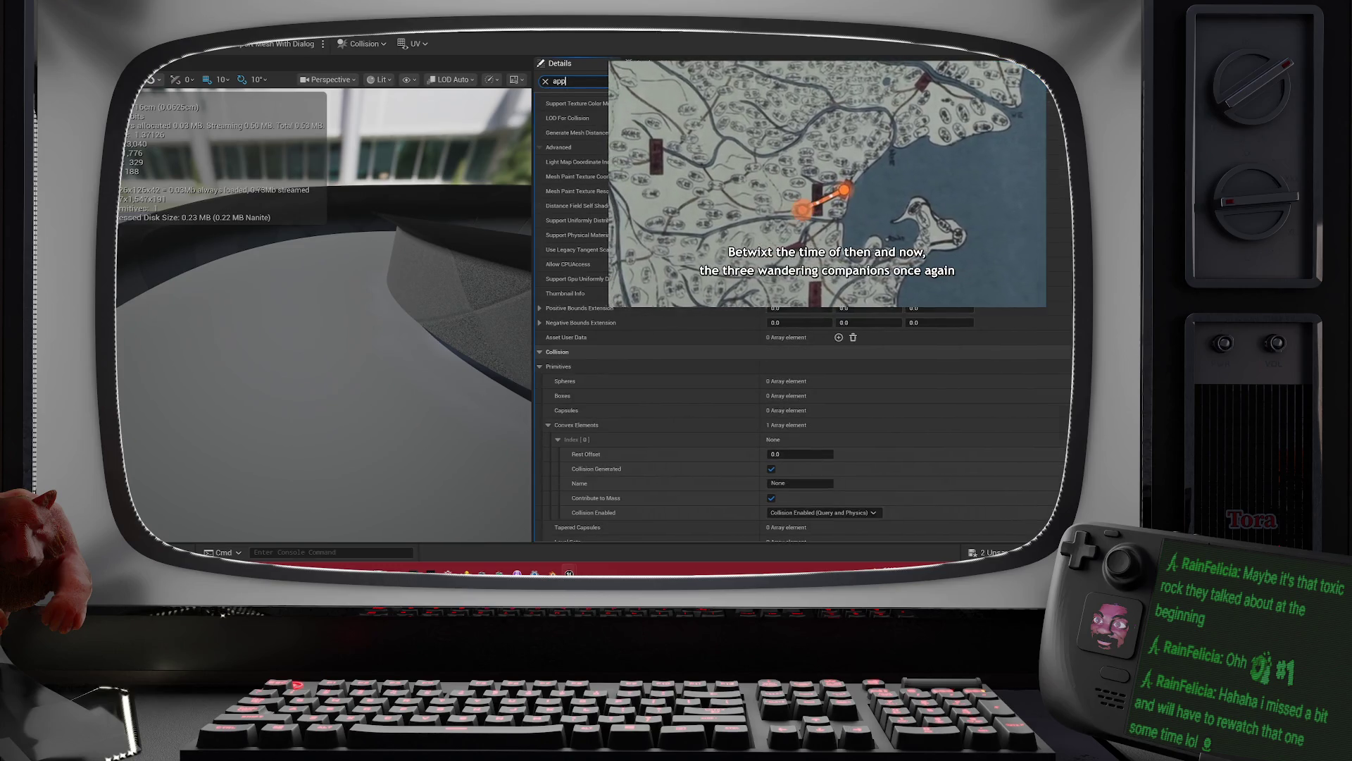
Step: Filter Details for 'nani', turn off Nanite support, apply changes, then show M_Column
text(app)
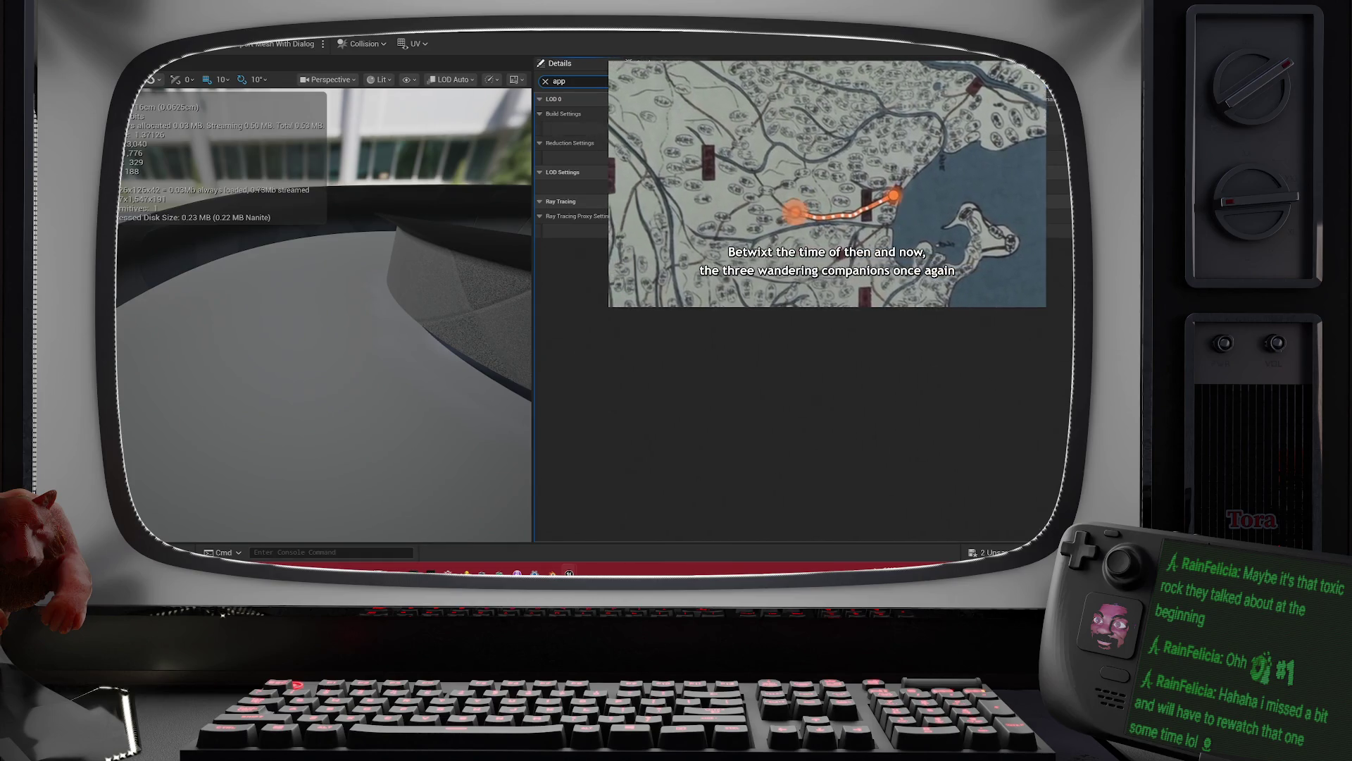
key(ctrl+a)
text(nani)
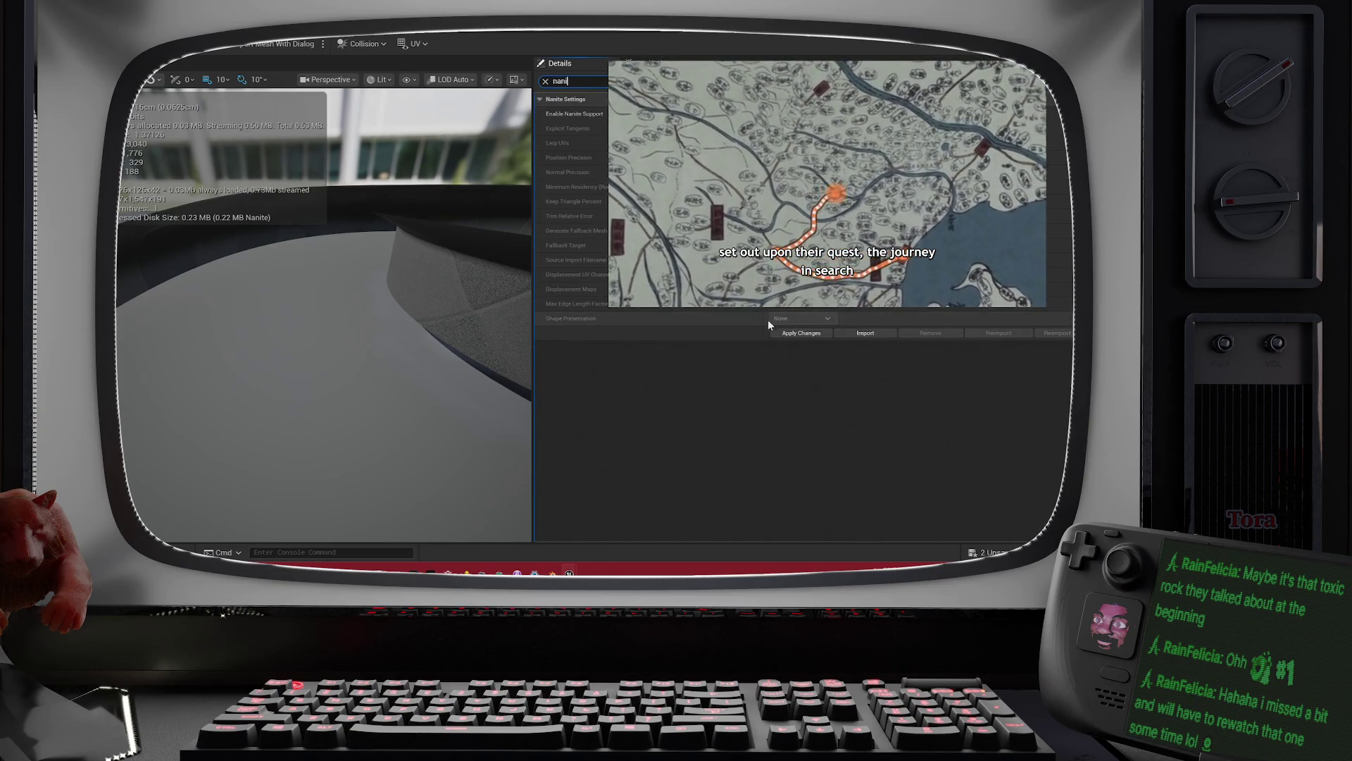
click(783, 333)
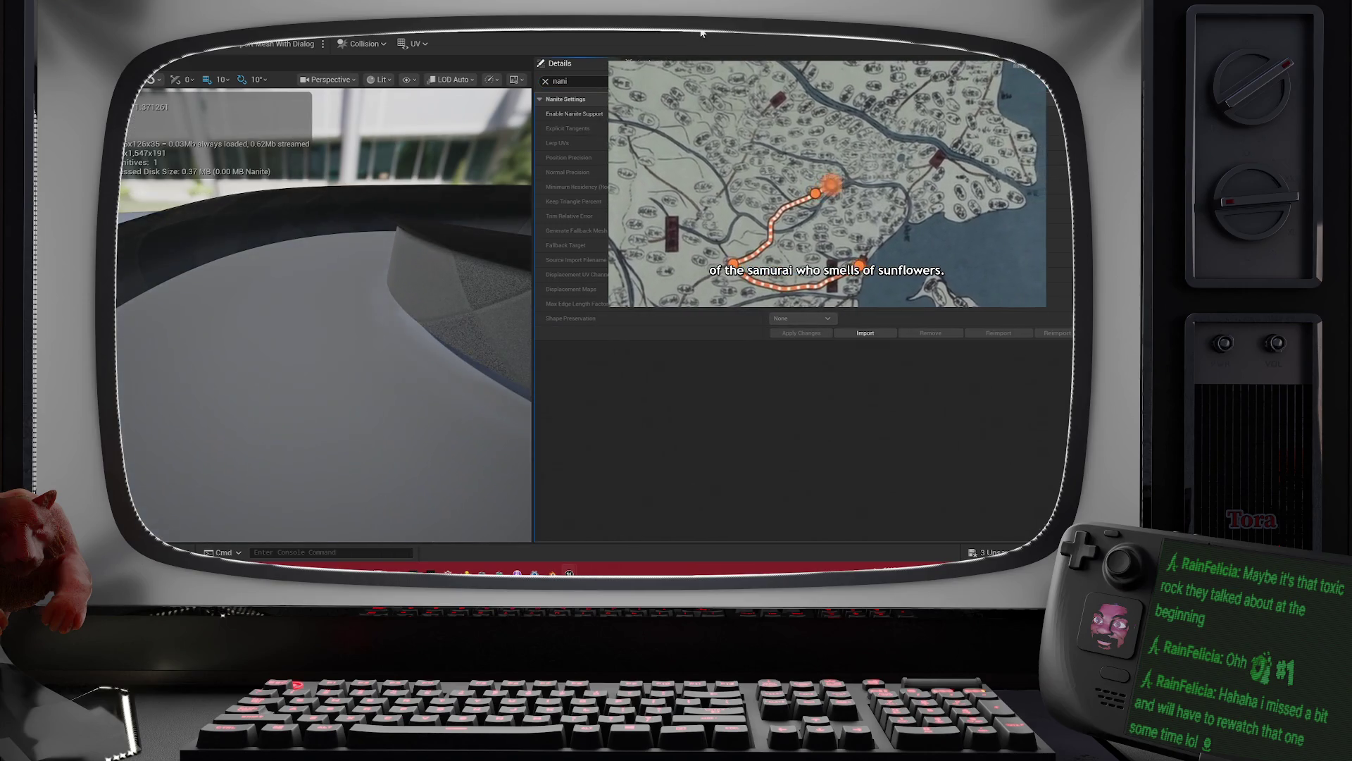
click(623, 31)
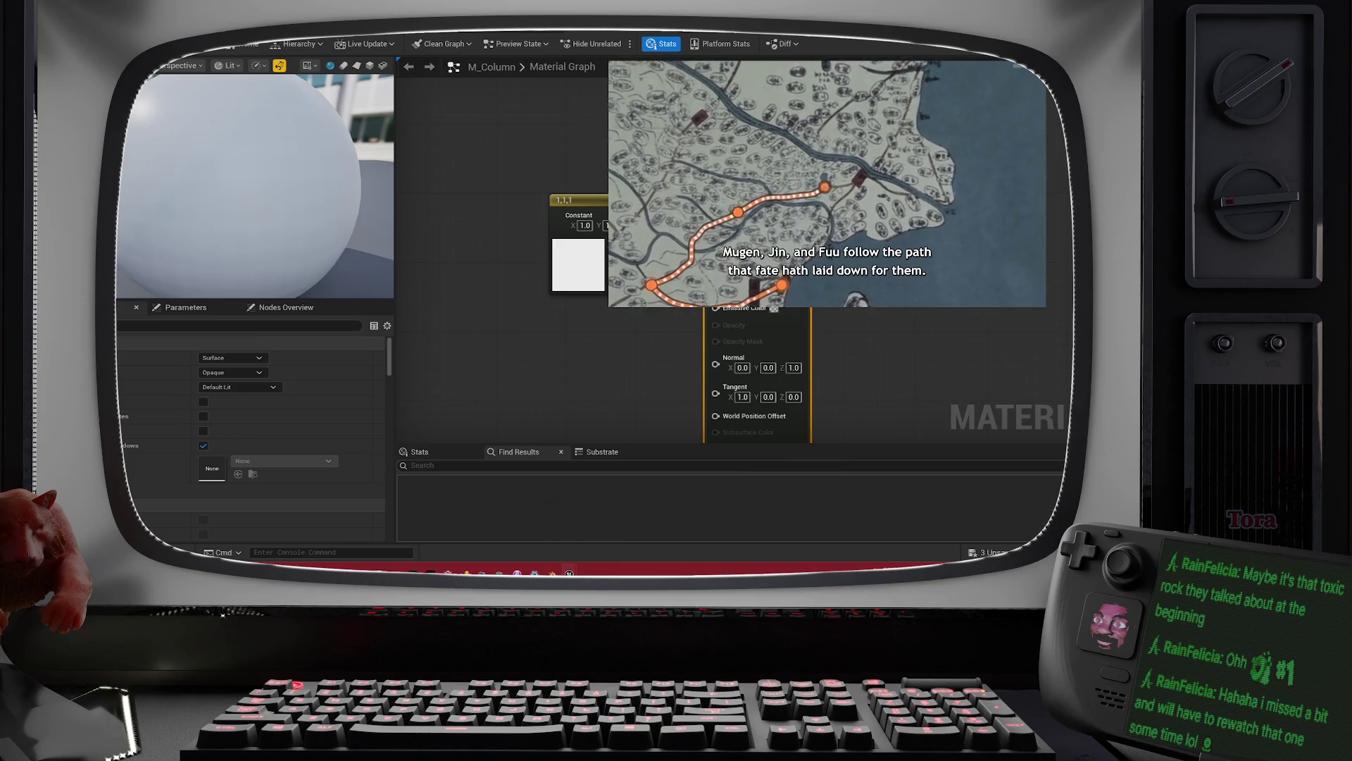
Step: Return to the torus level, rotate the view, and select the OC_Torus_FloorArrows piece
click(623, 31)
drag(511, 239, 405, 225)
click(704, 321)
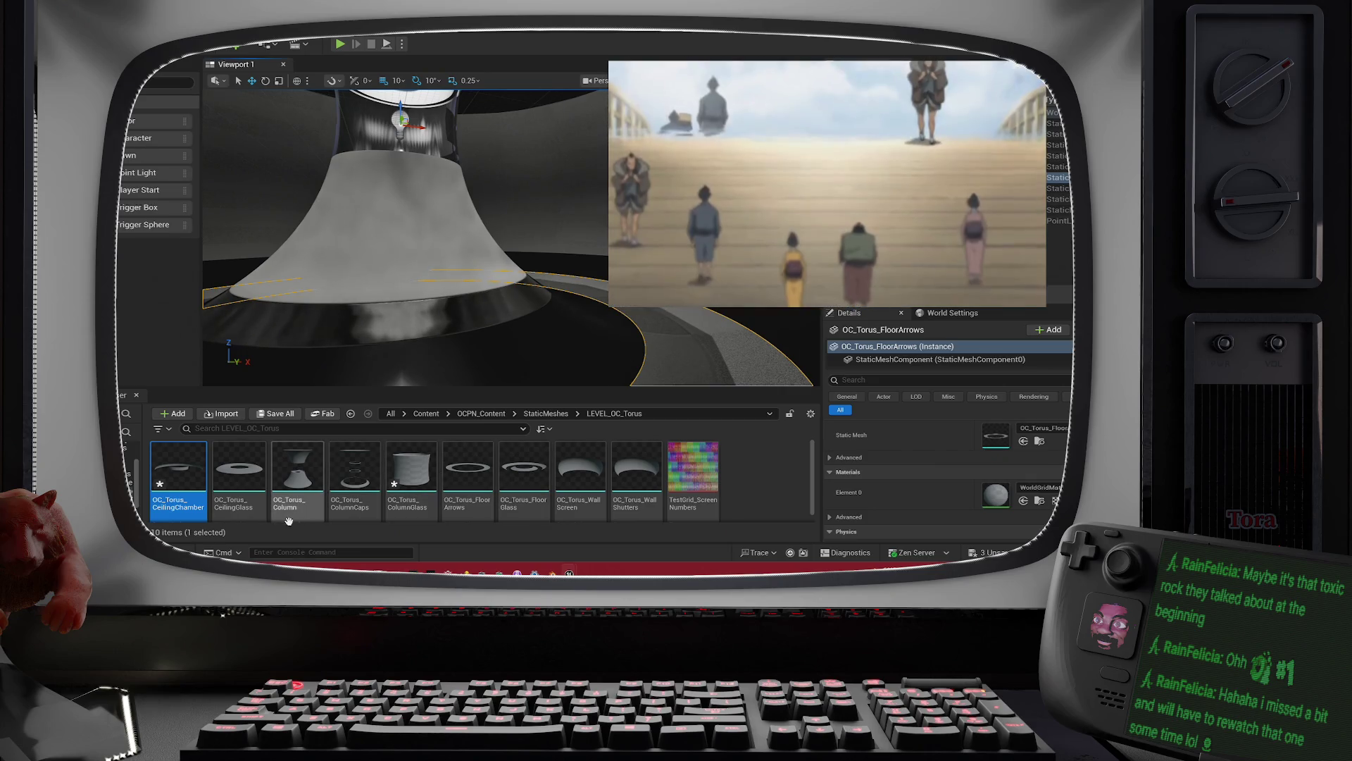
Step: Open OC_Torus_CeilingGlass, check its Nanite settings in Details, then return to the level
mouse_move(219, 502)
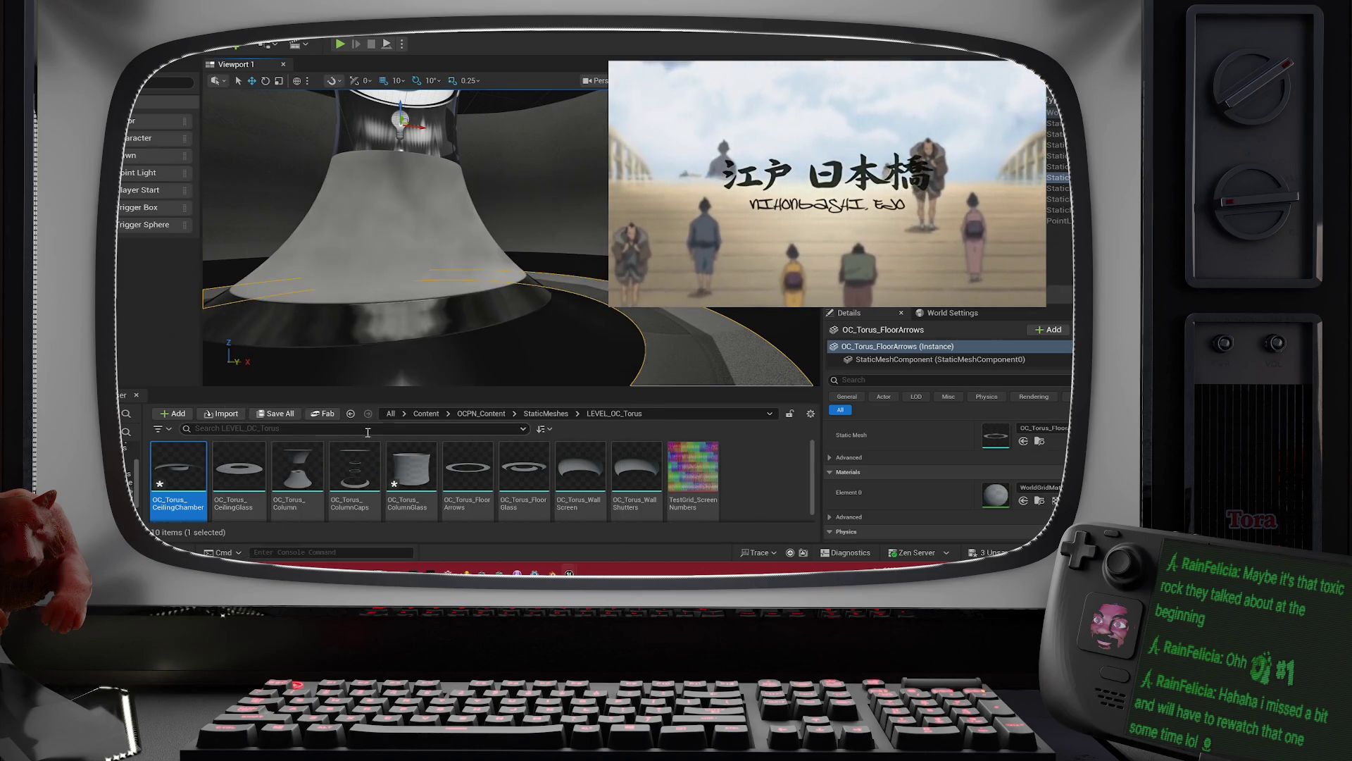
double_click(256, 484)
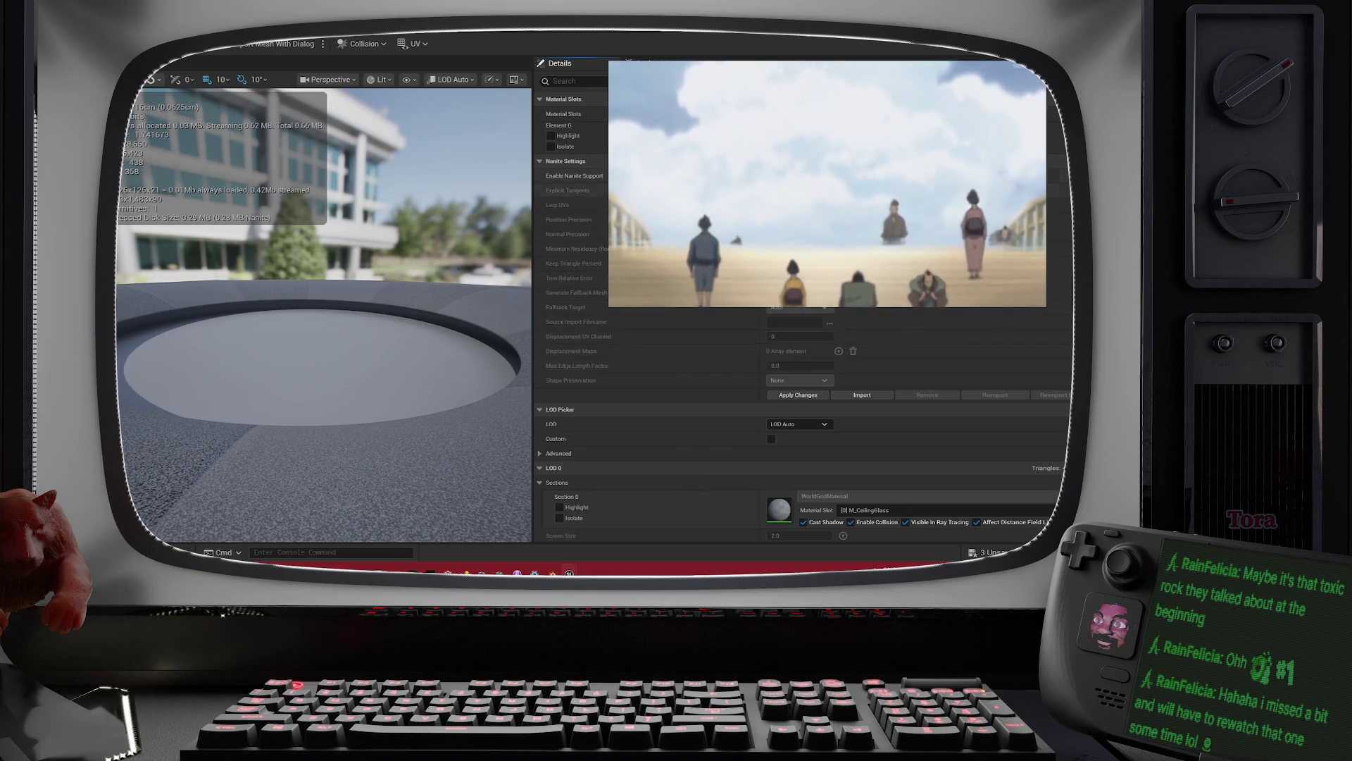
scroll(799, 352, down, 10)
scroll(800, 317, down, 3)
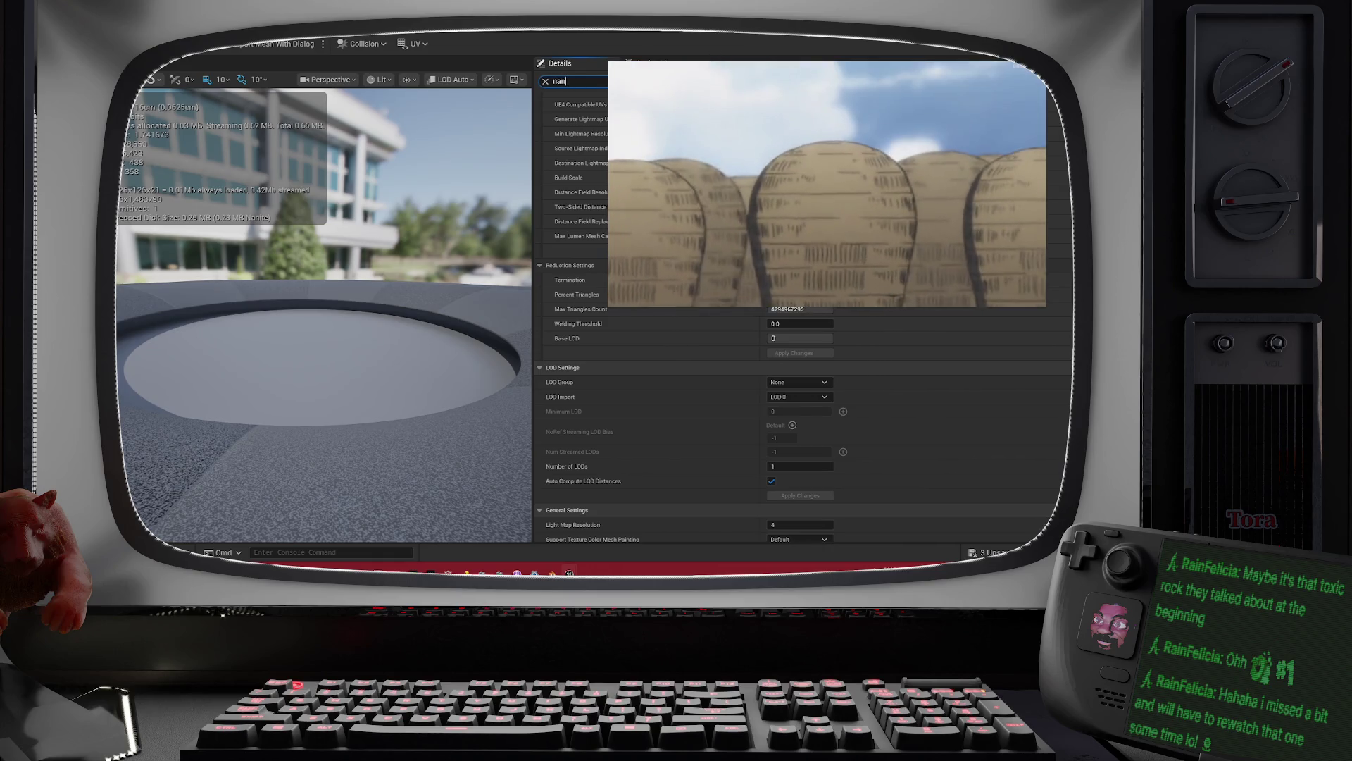
text(i)
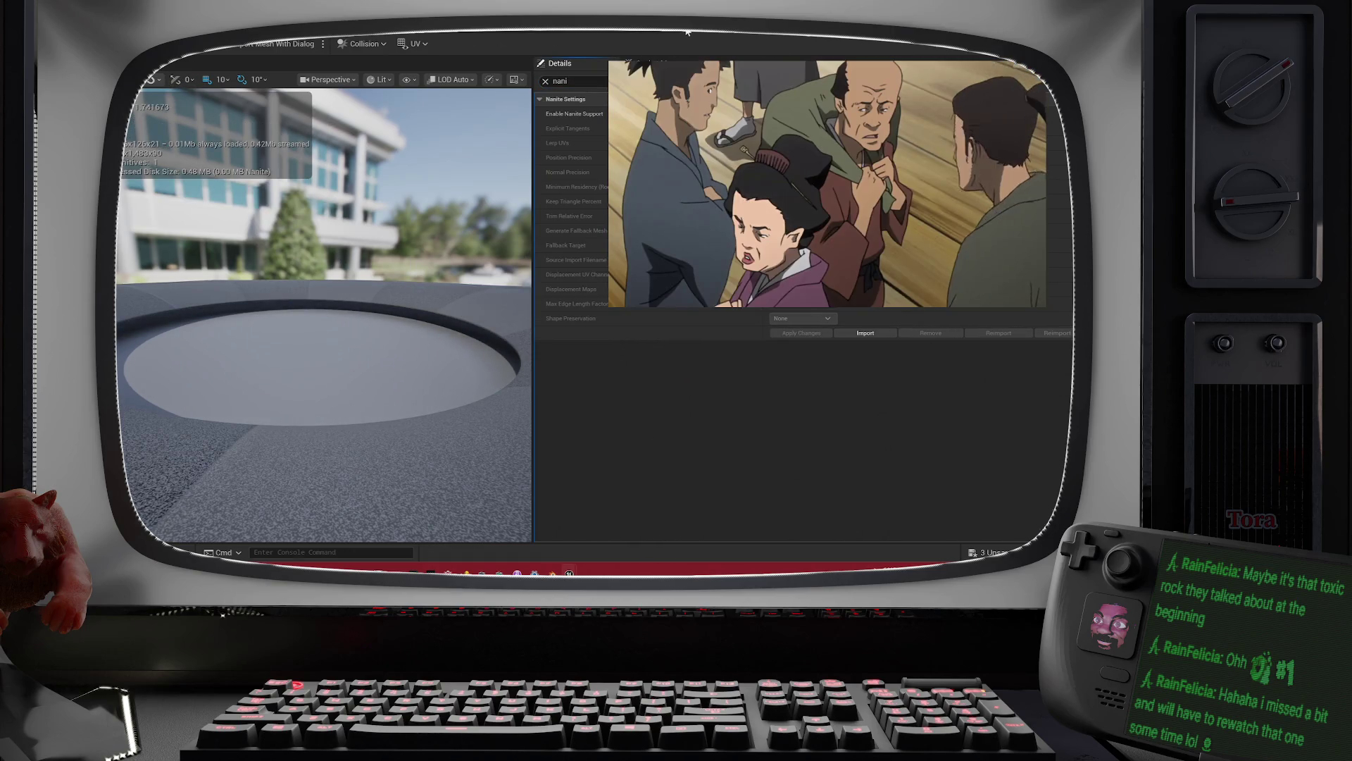
click(673, 34)
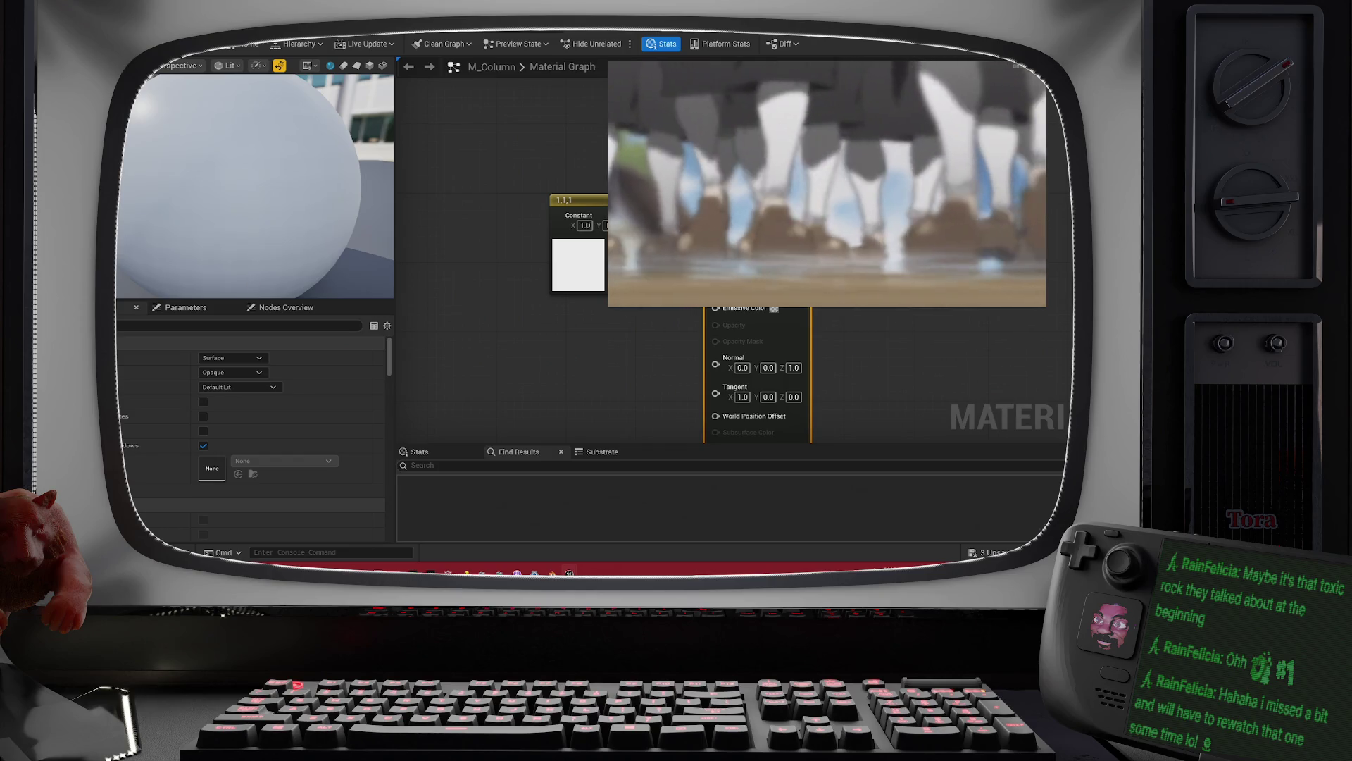
click(225, 33)
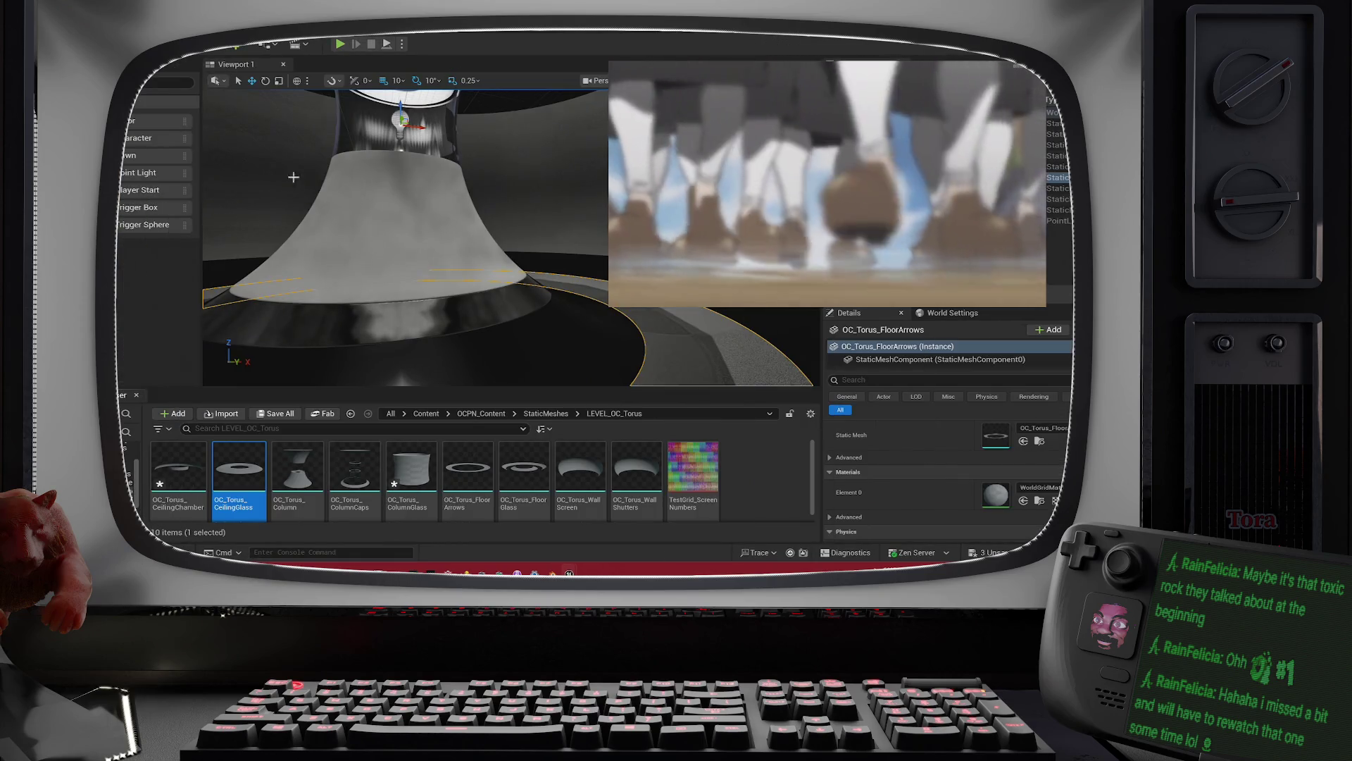
Step: Save the modified torus assets via Save Selected, then select OC_Torus_Column through OC_Torus_WallShutters
click(270, 416)
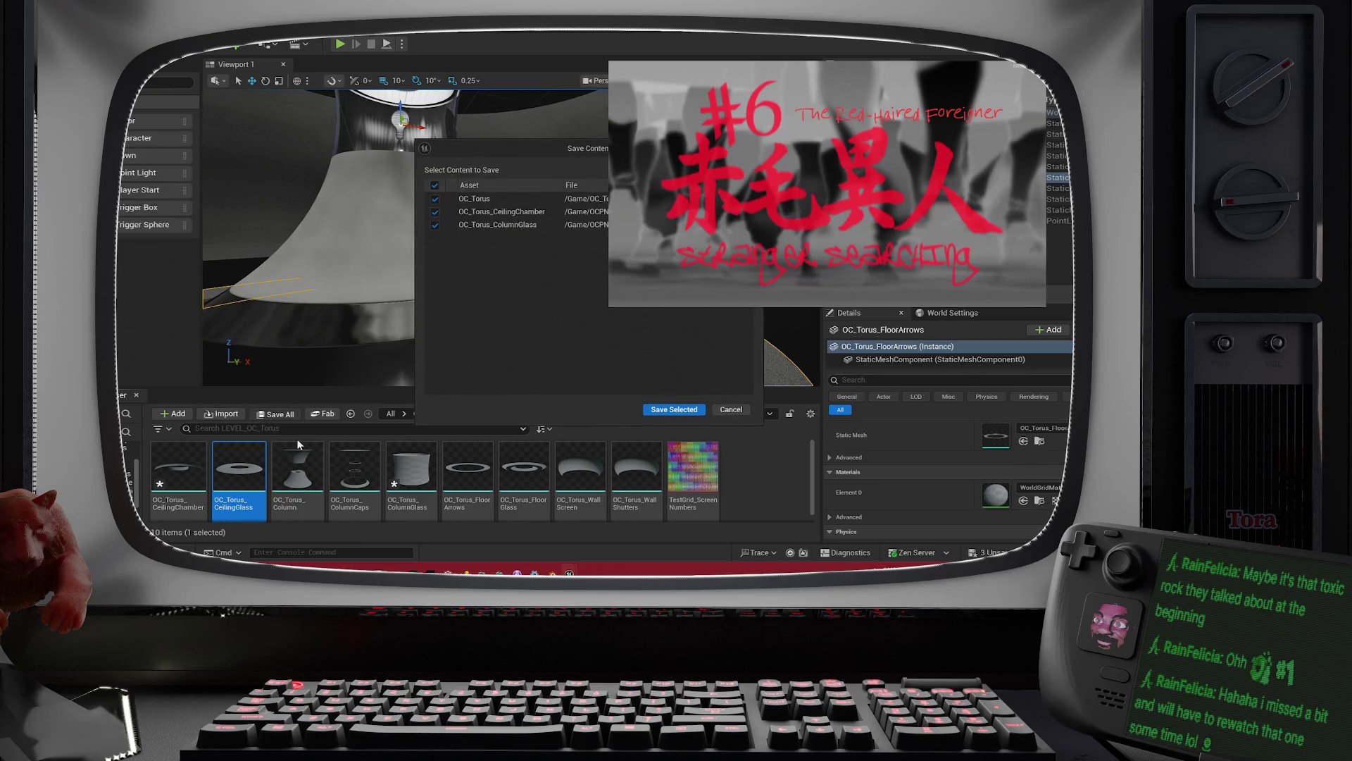
click(706, 412)
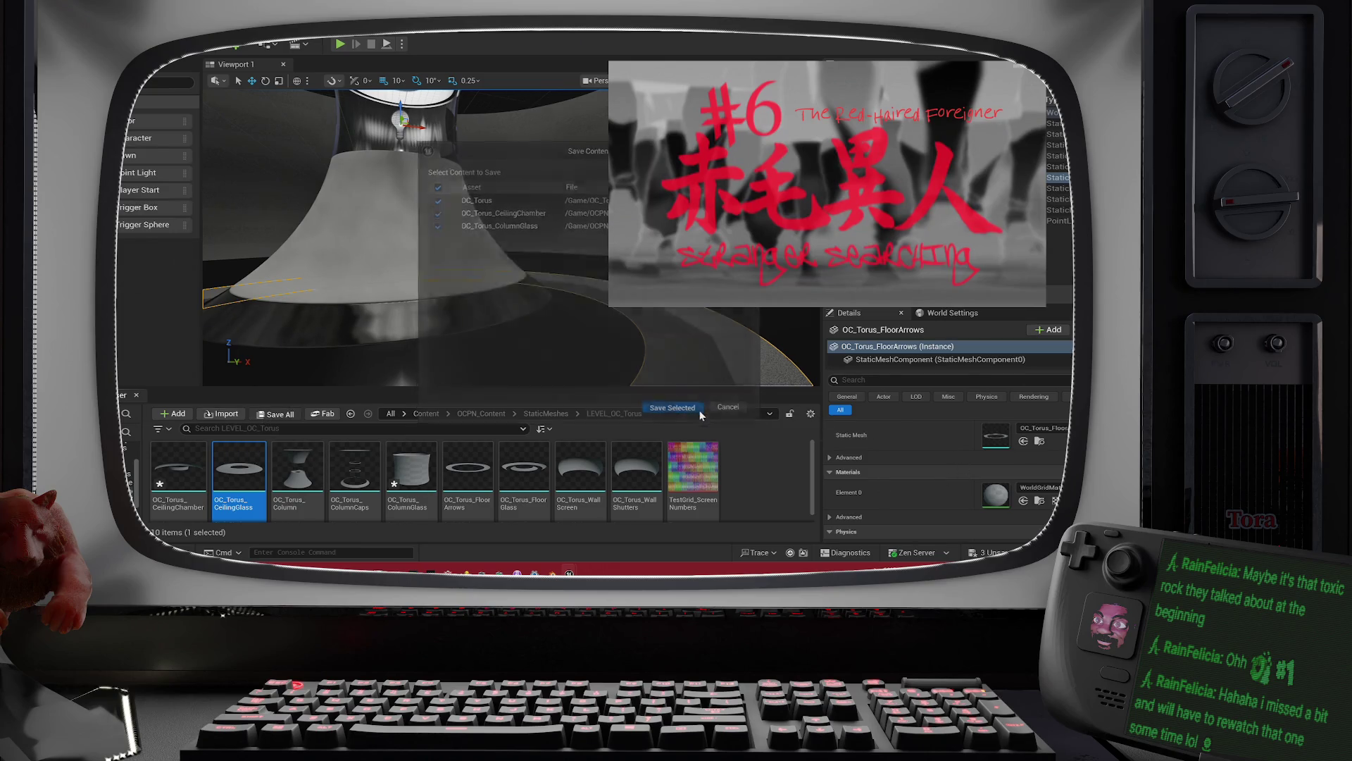
right_click(304, 499)
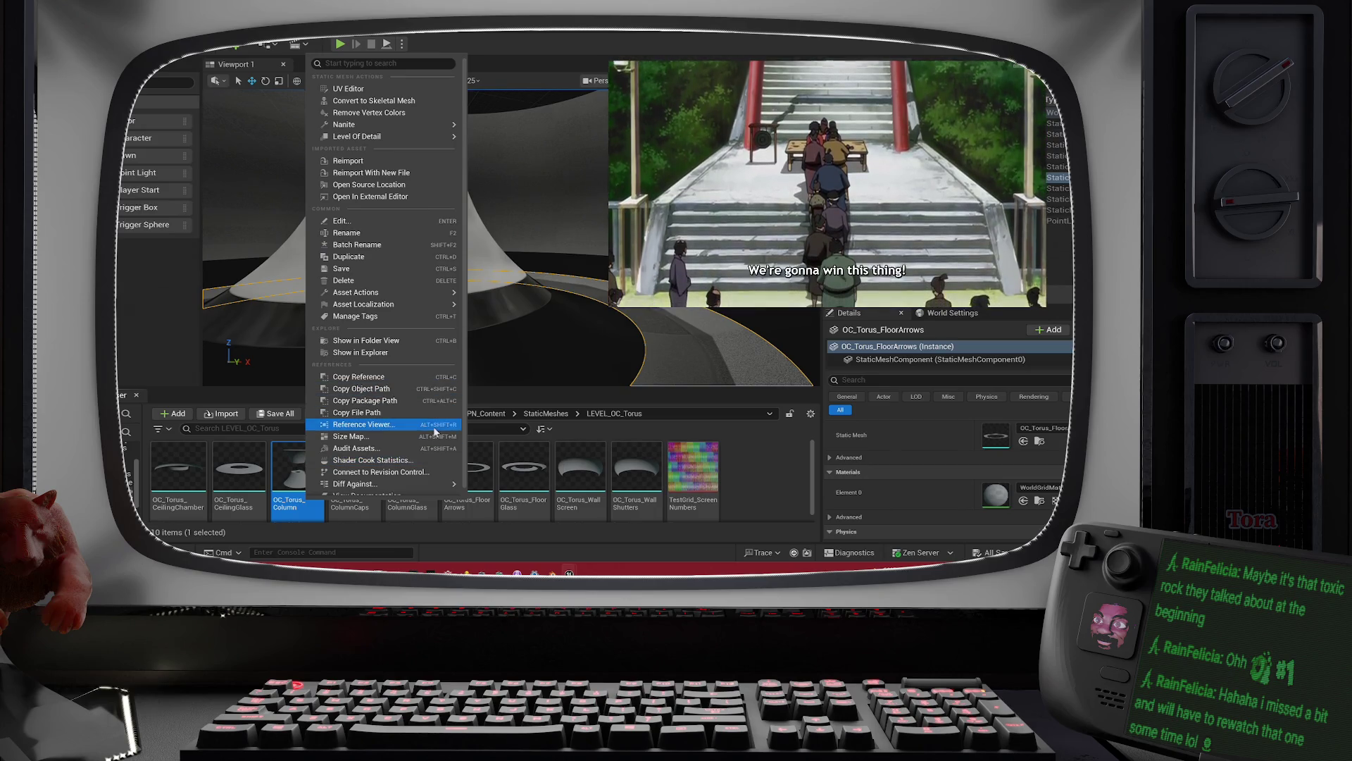
scroll(435, 431, down, 1)
mouse_move(443, 300)
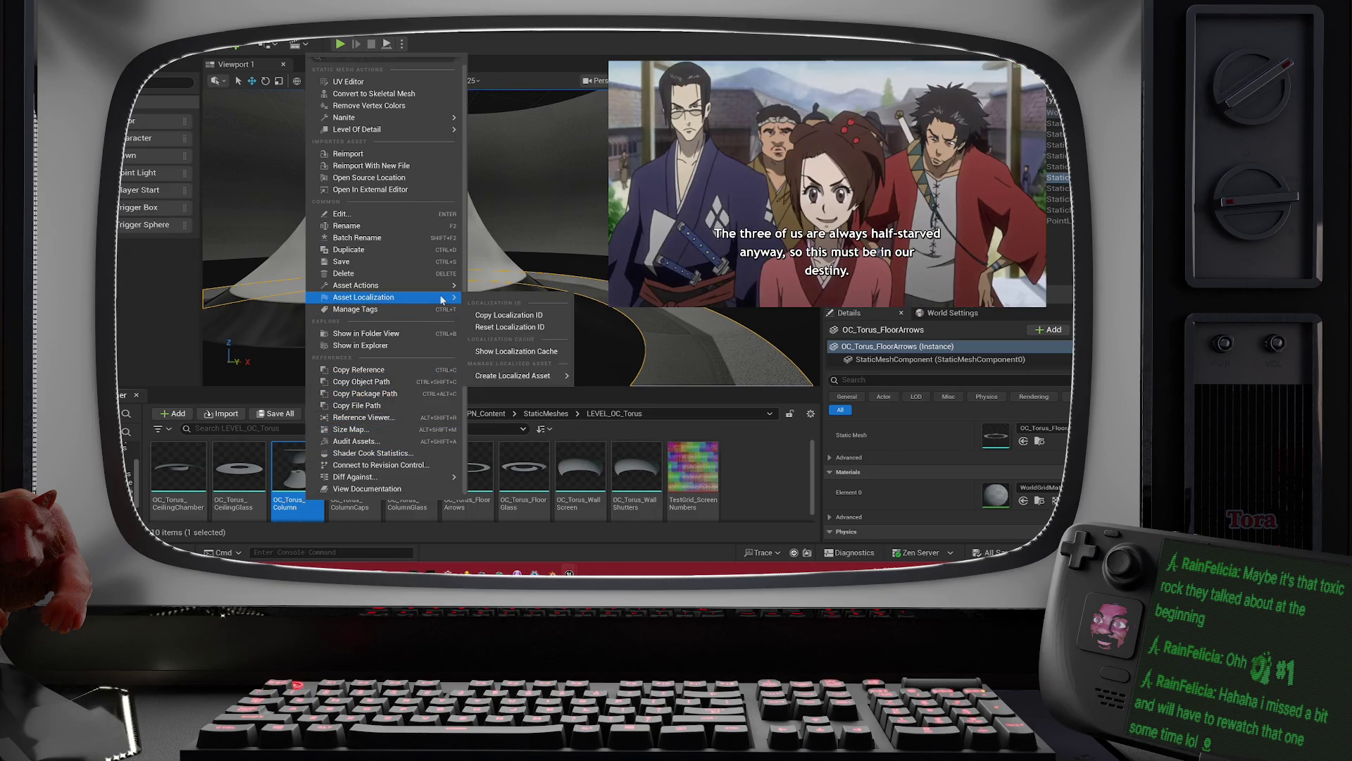
mouse_move(352, 477)
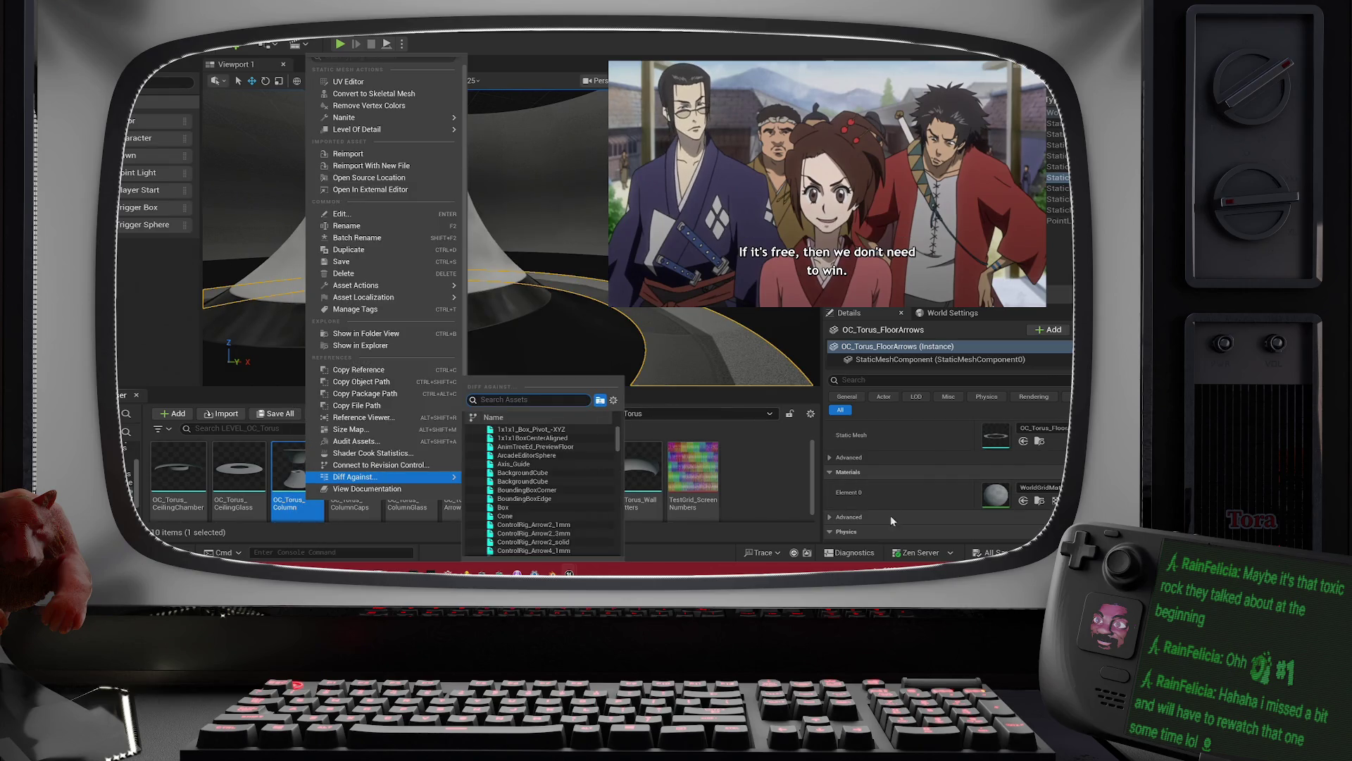
click(767, 501)
click(297, 470)
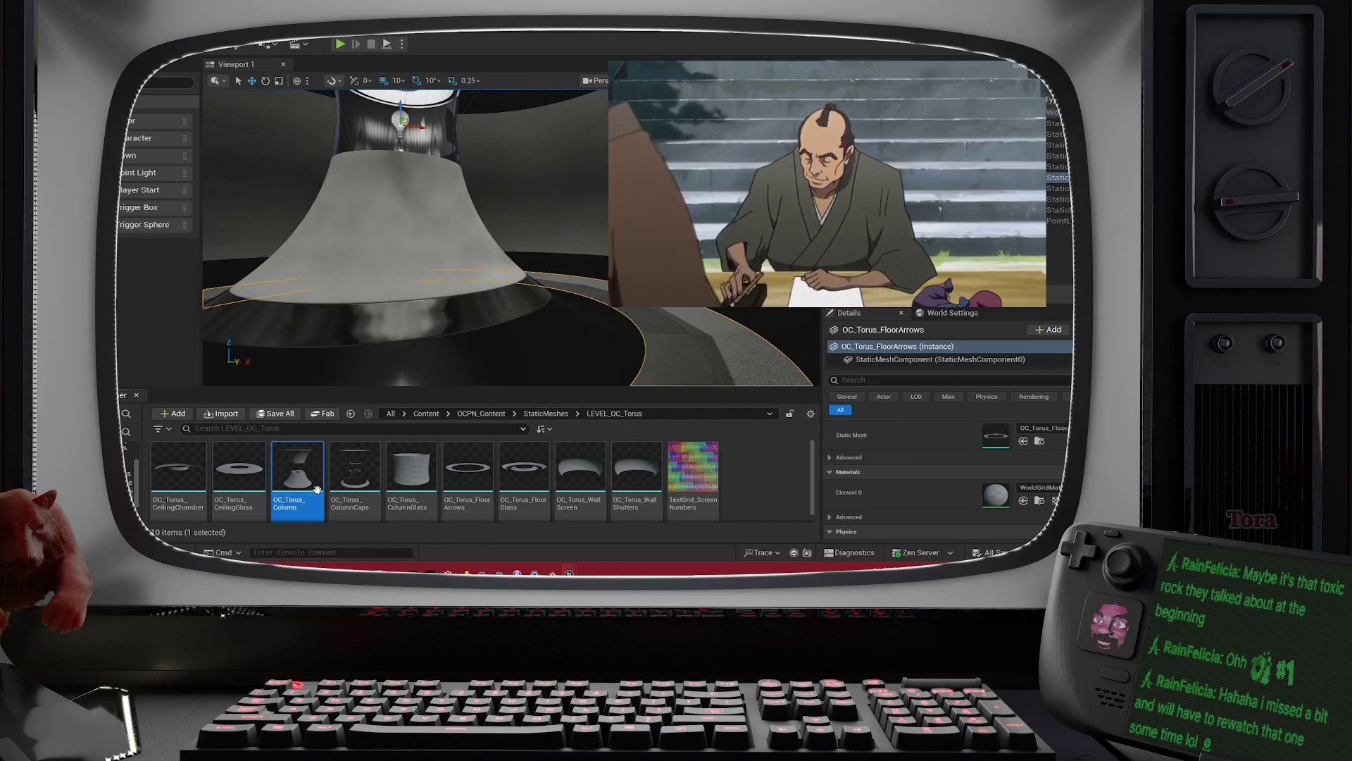
shift+click(637, 488)
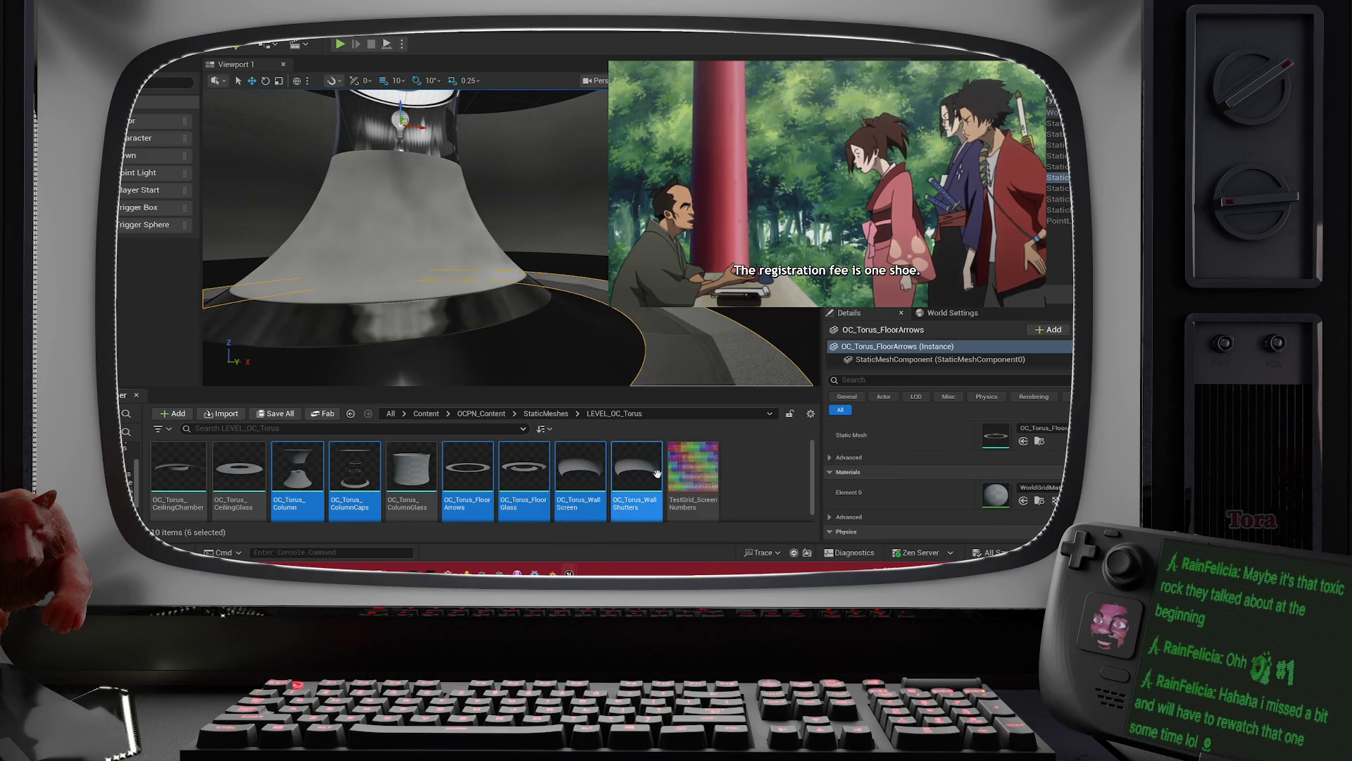
Step: Filter Details for 'nan', disable Nanite support and apply changes on the first two torus meshes
mouse_move(656, 474)
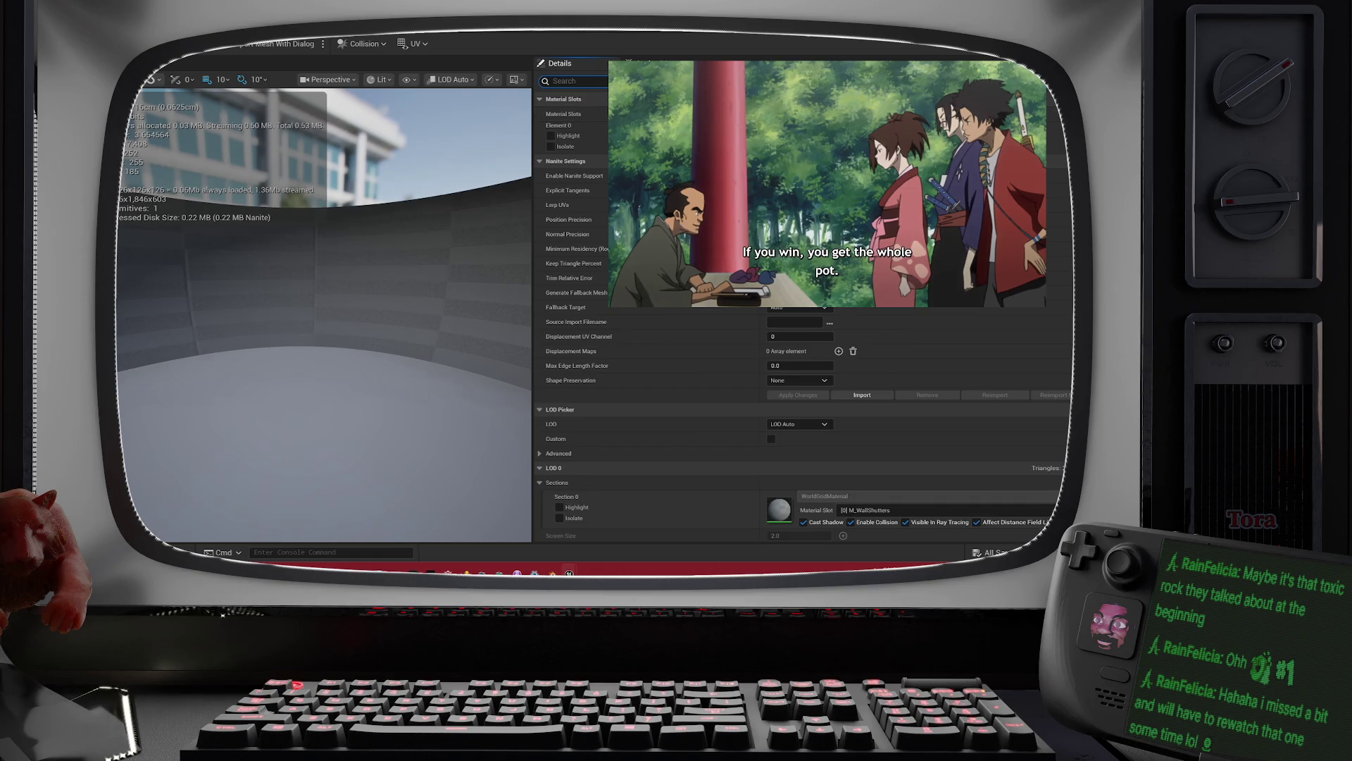
text(na)
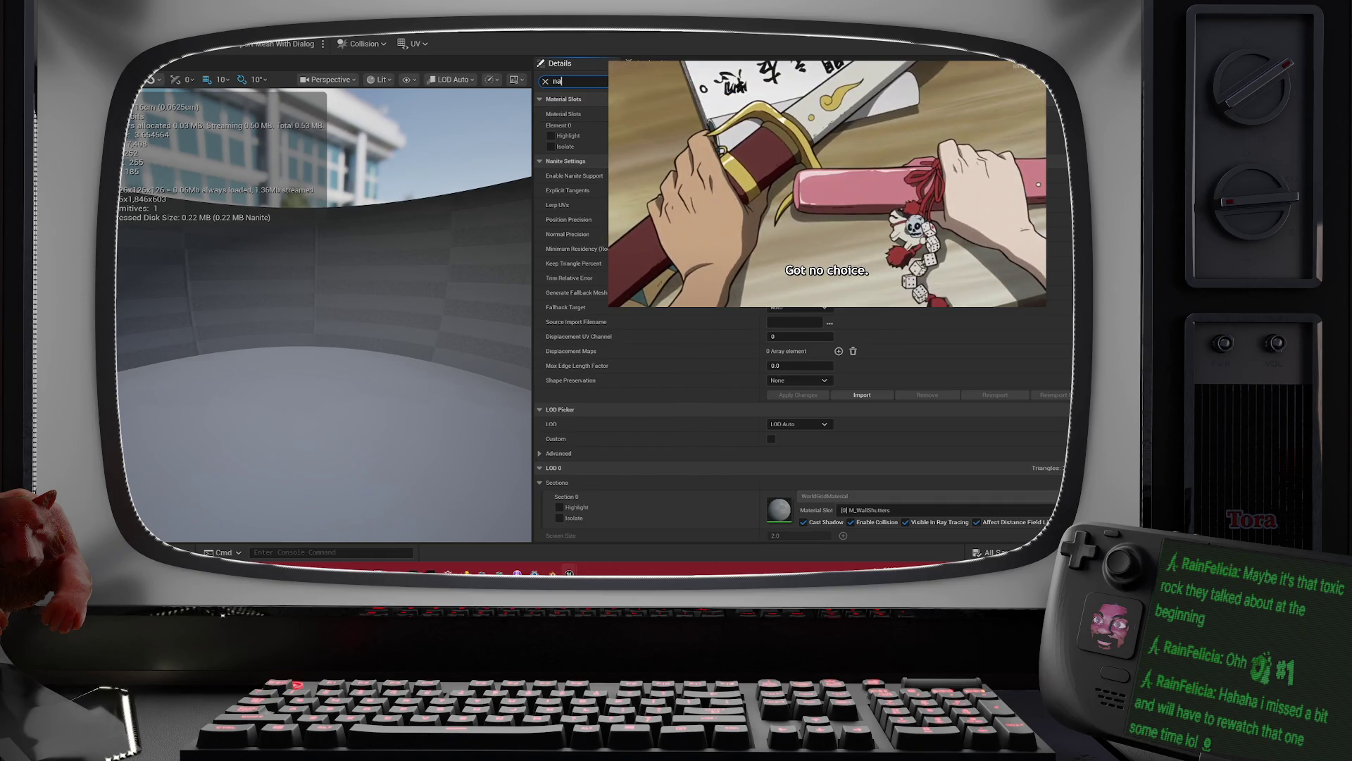
text(n)
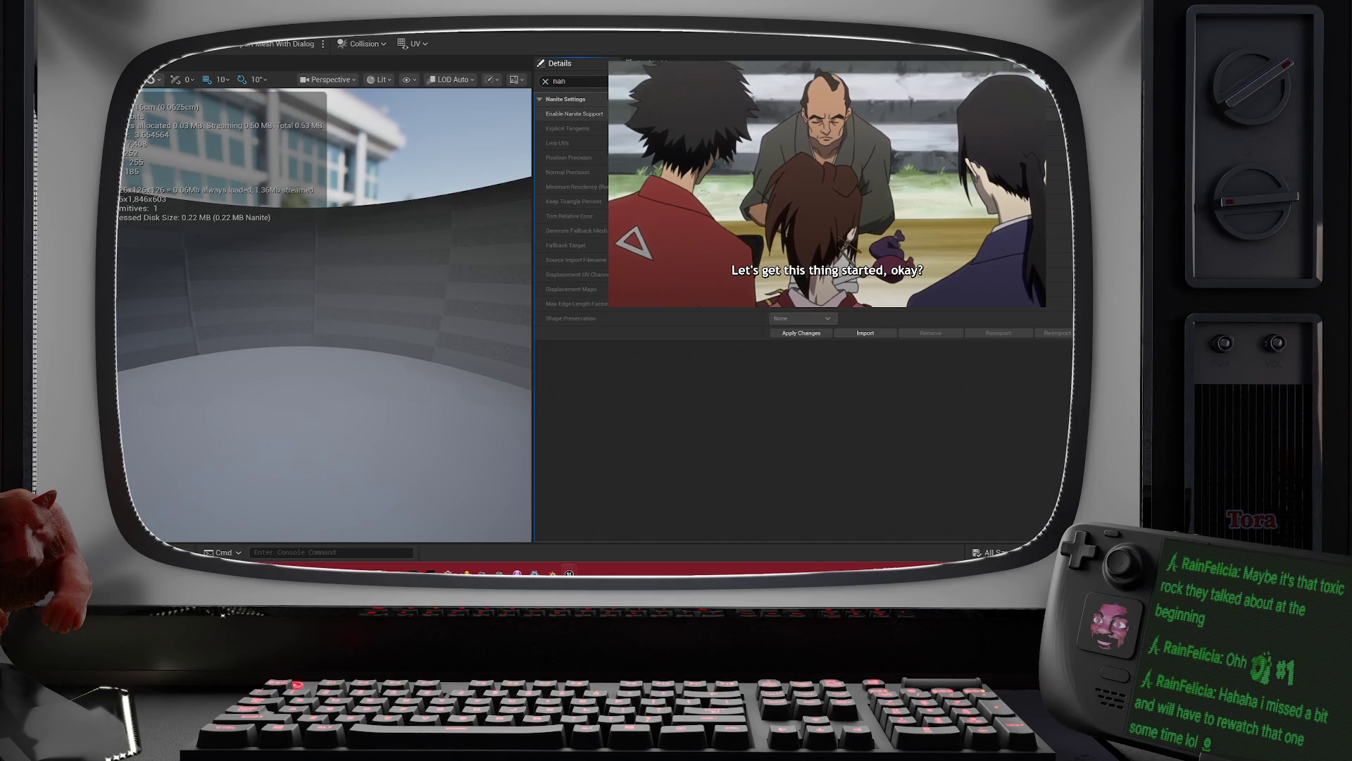
click(779, 333)
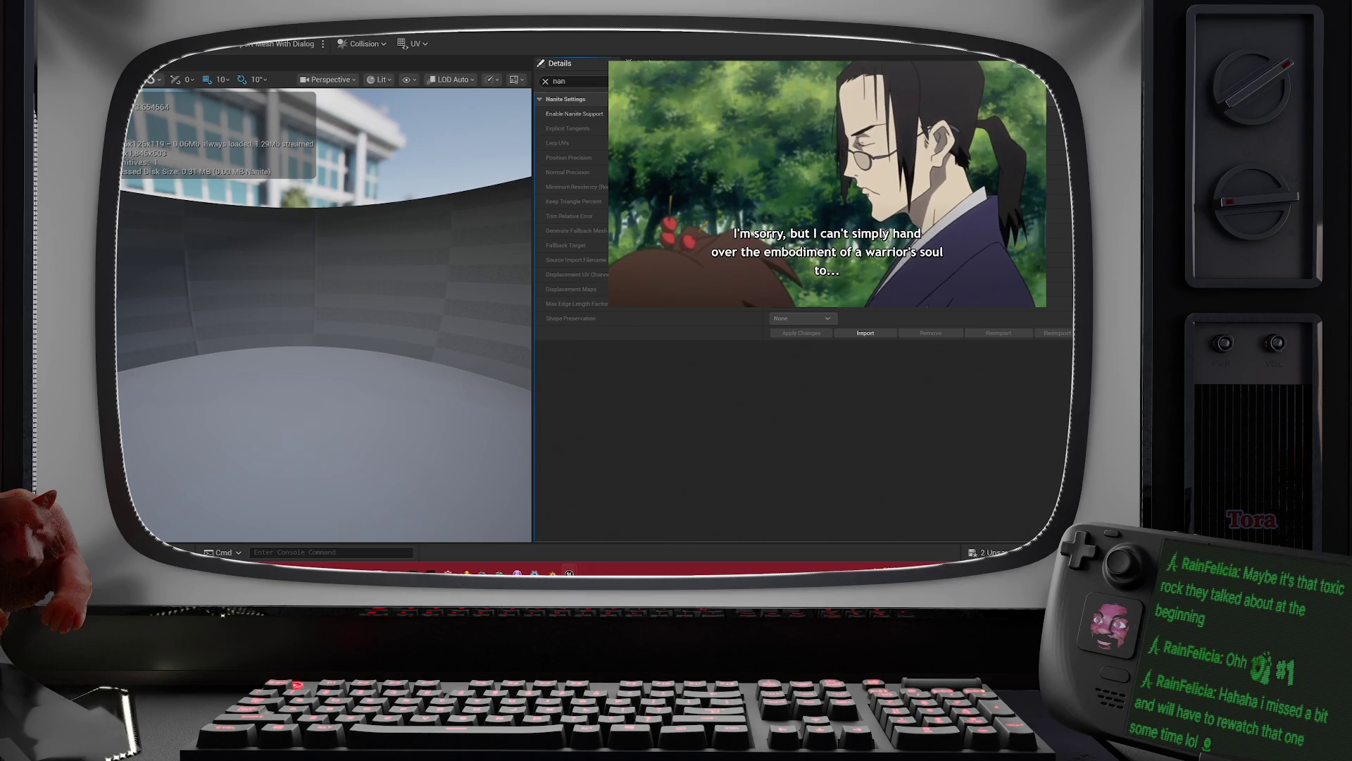
key(BackSpace)
key(BackSpace)
key(BackSpace)
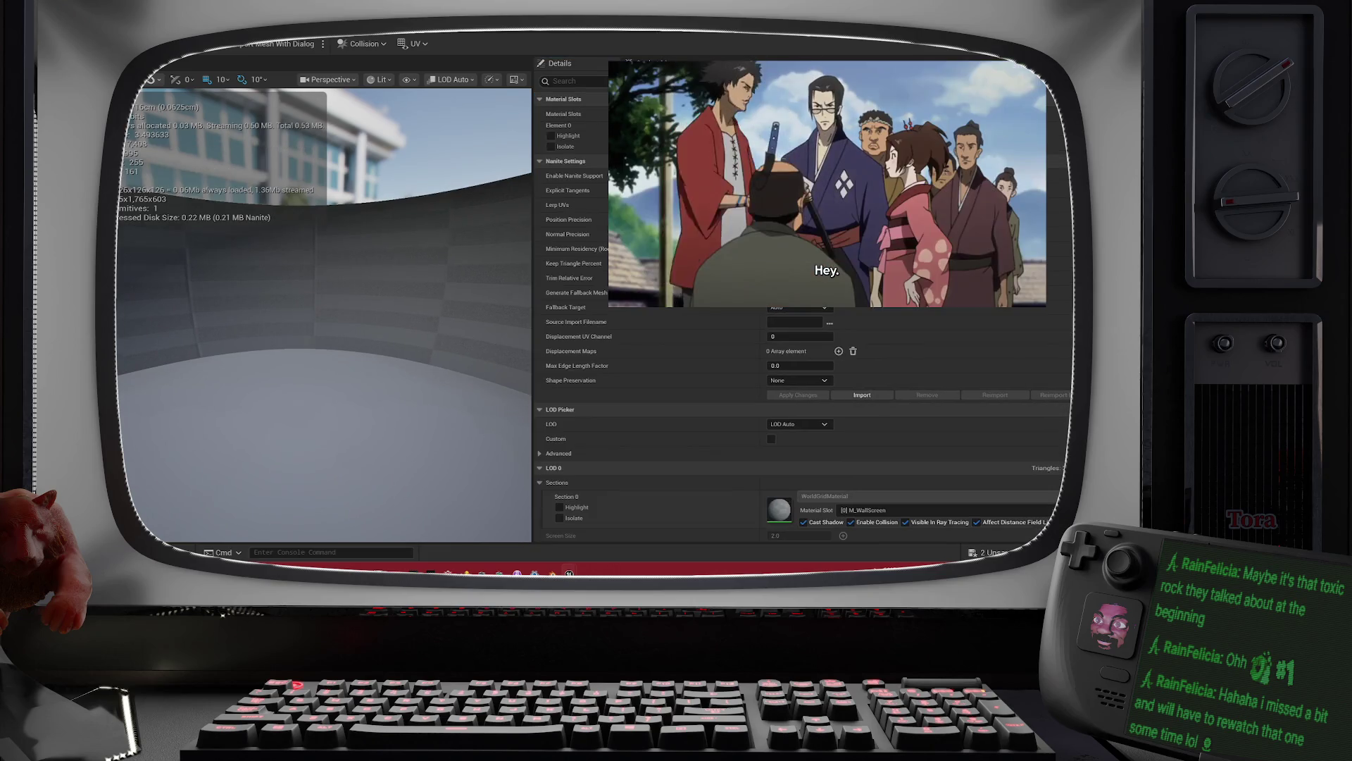
text(nani)
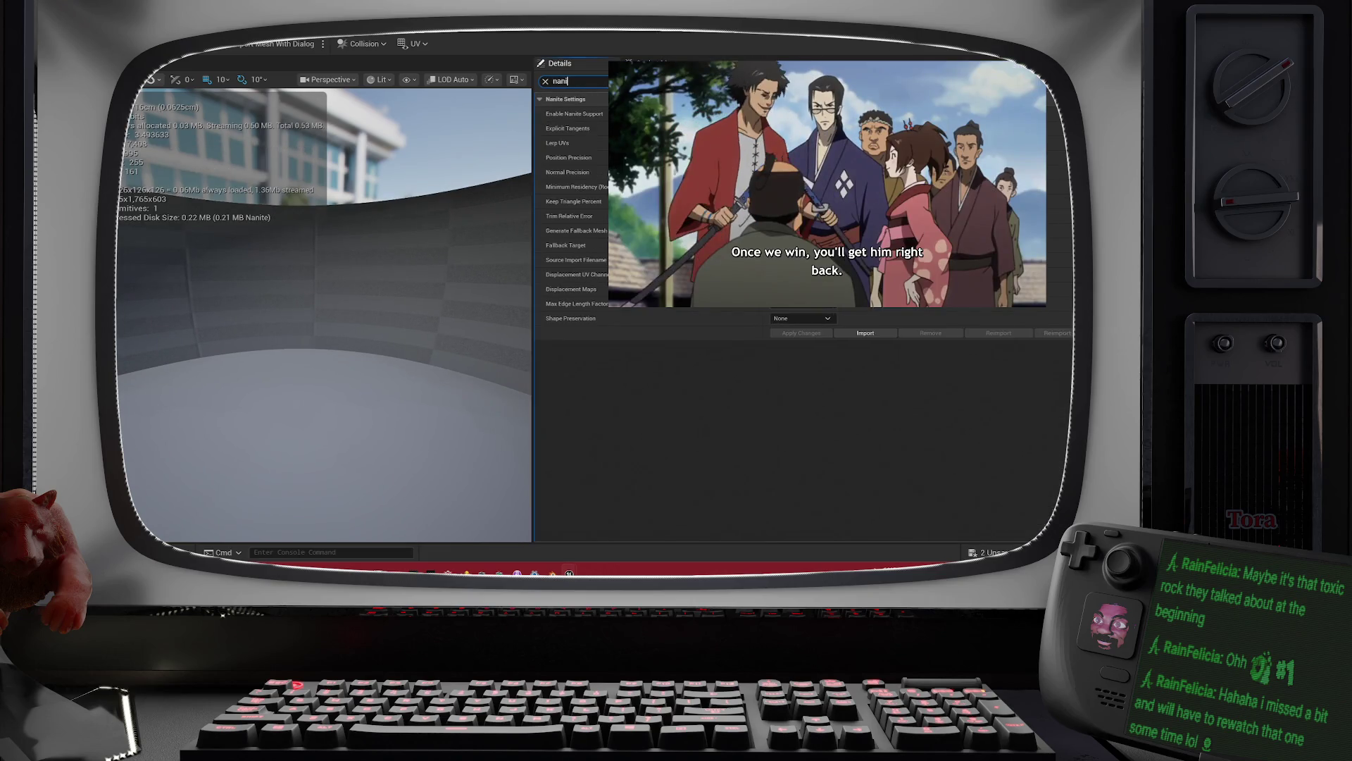
click(776, 114)
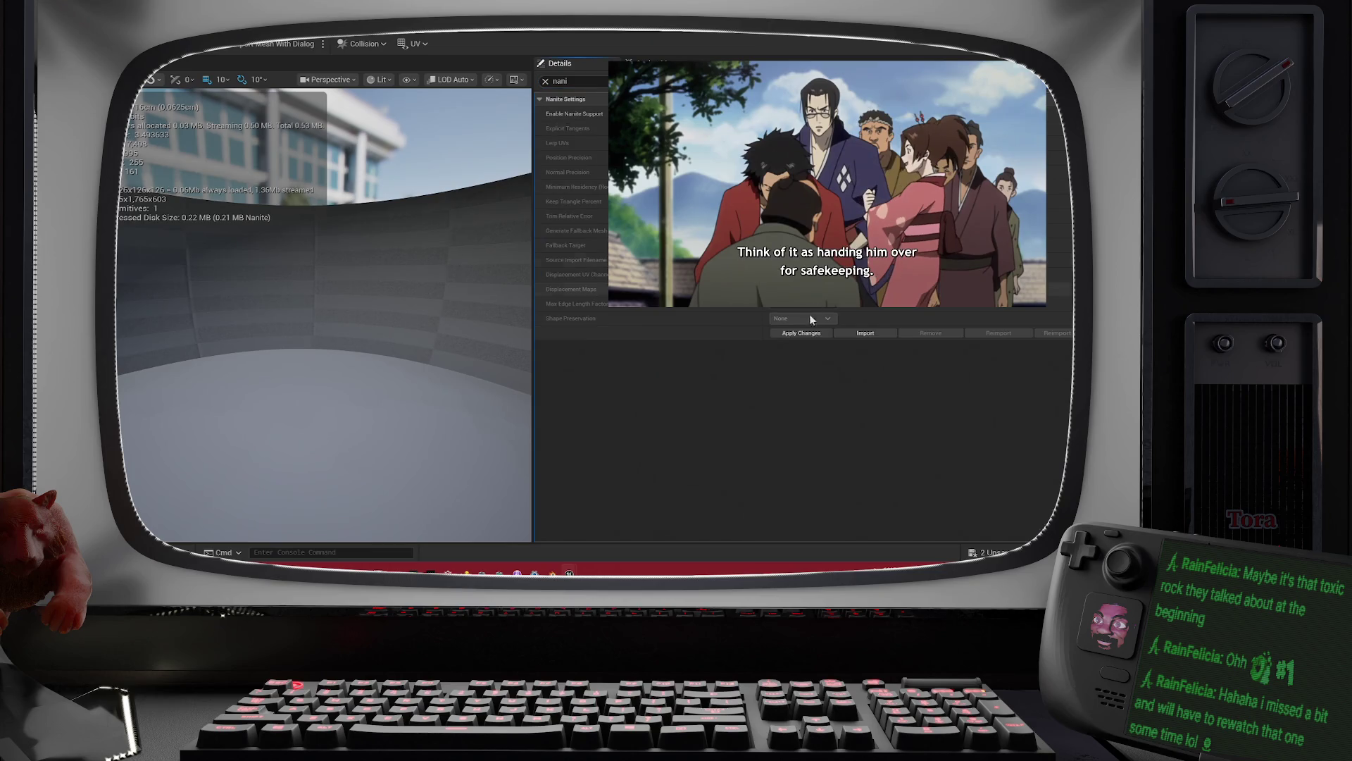
click(803, 336)
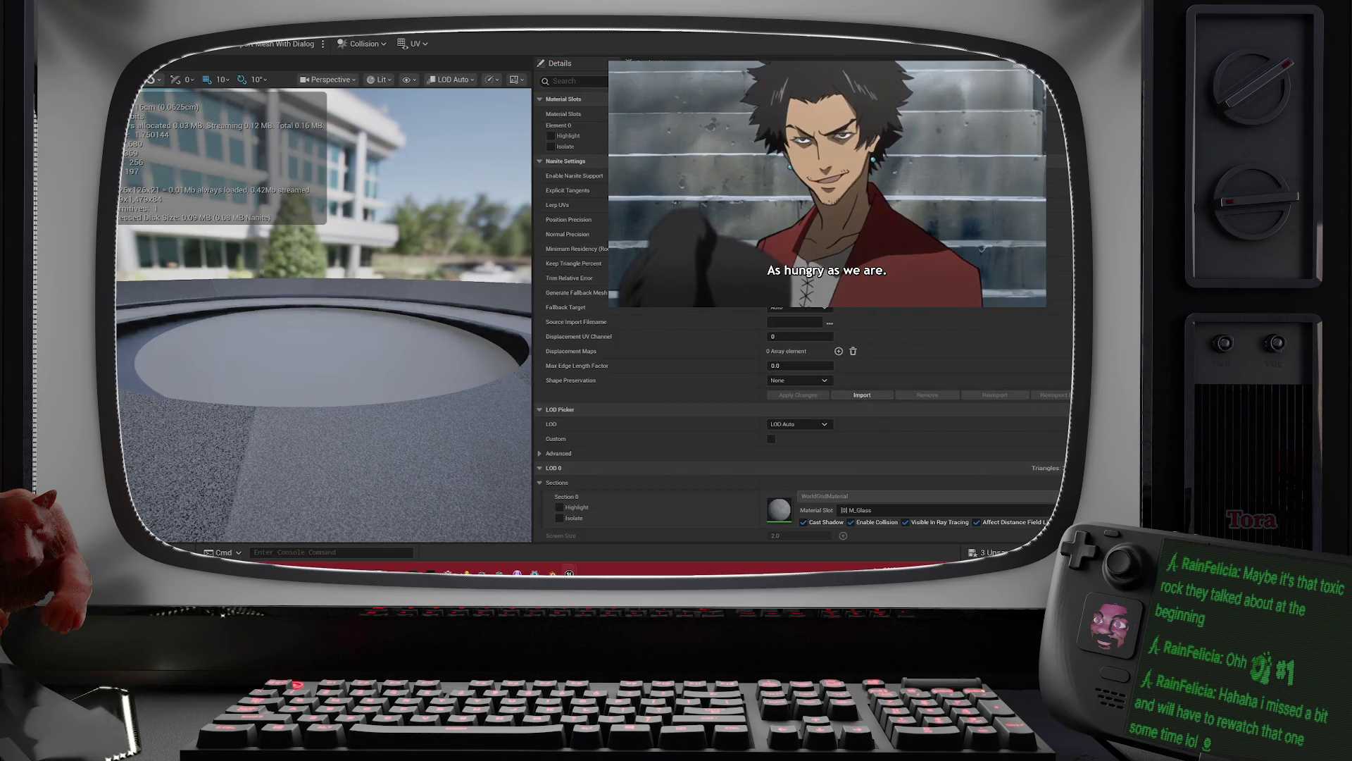
Step: Turn off Nanite support and apply changes on the next two torus meshes
click(666, 63)
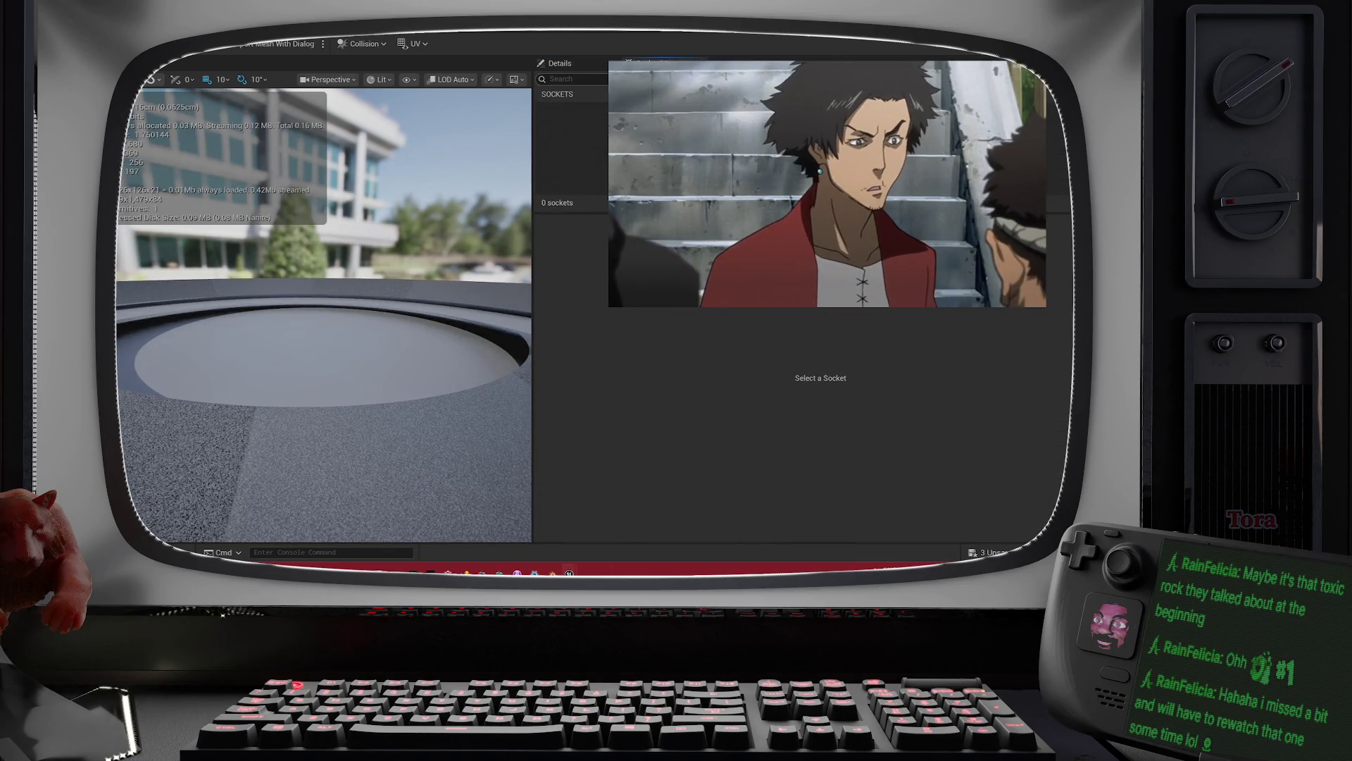
click(582, 61)
text(nan)
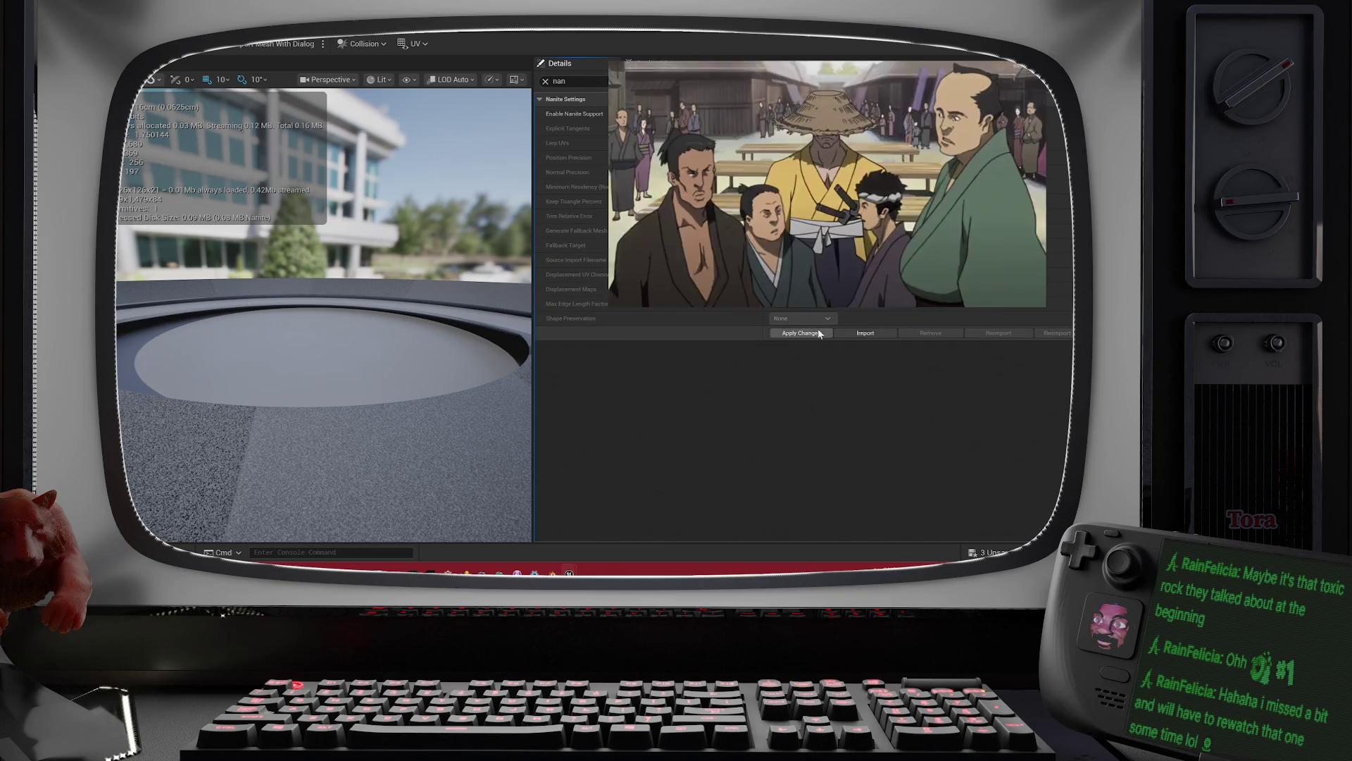
click(817, 333)
click(545, 81)
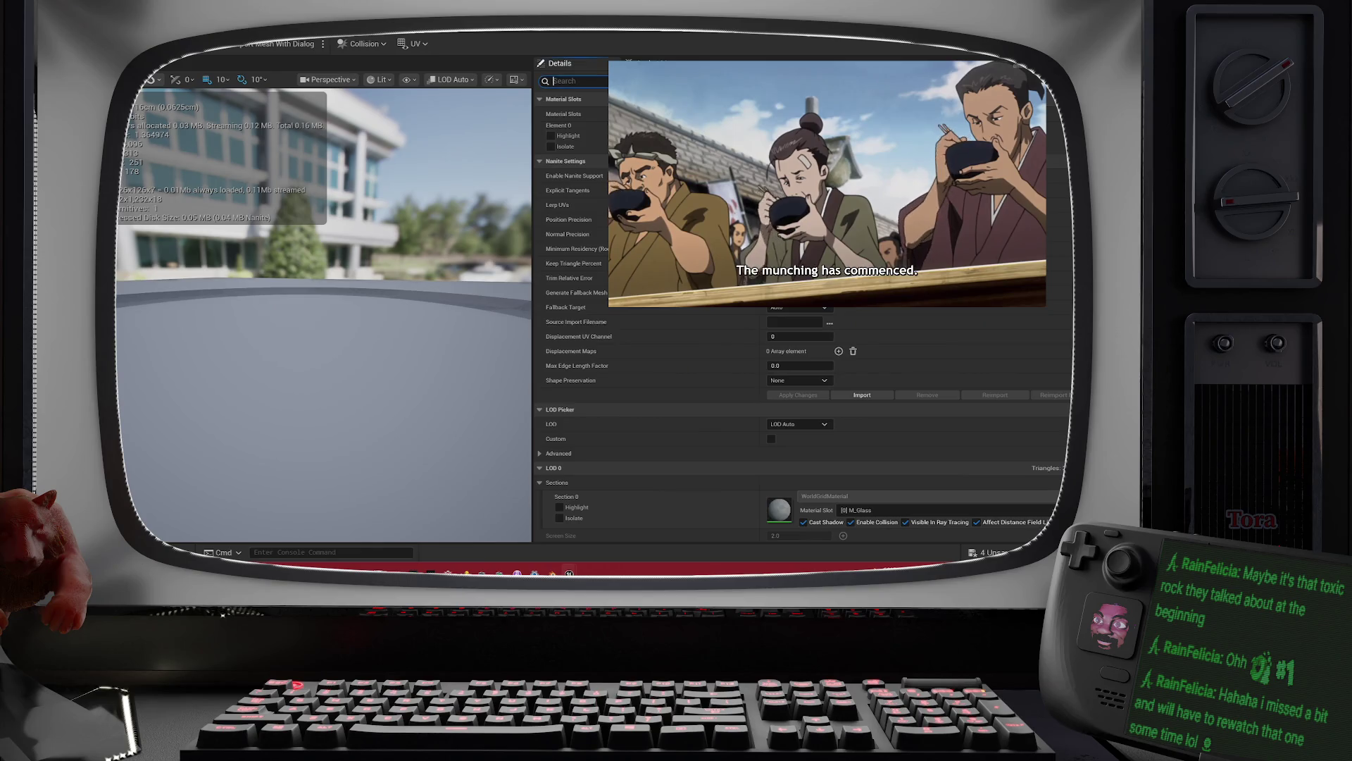
text(nani)
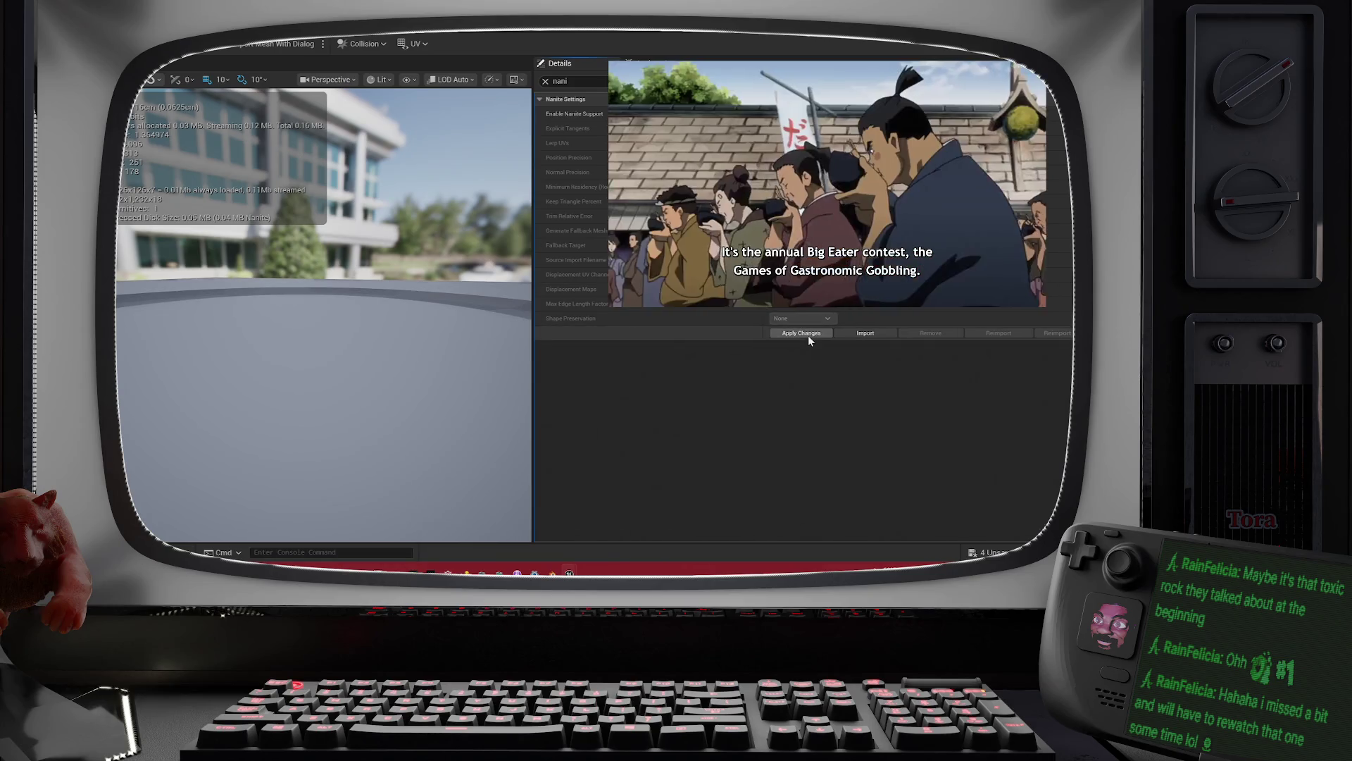
click(807, 334)
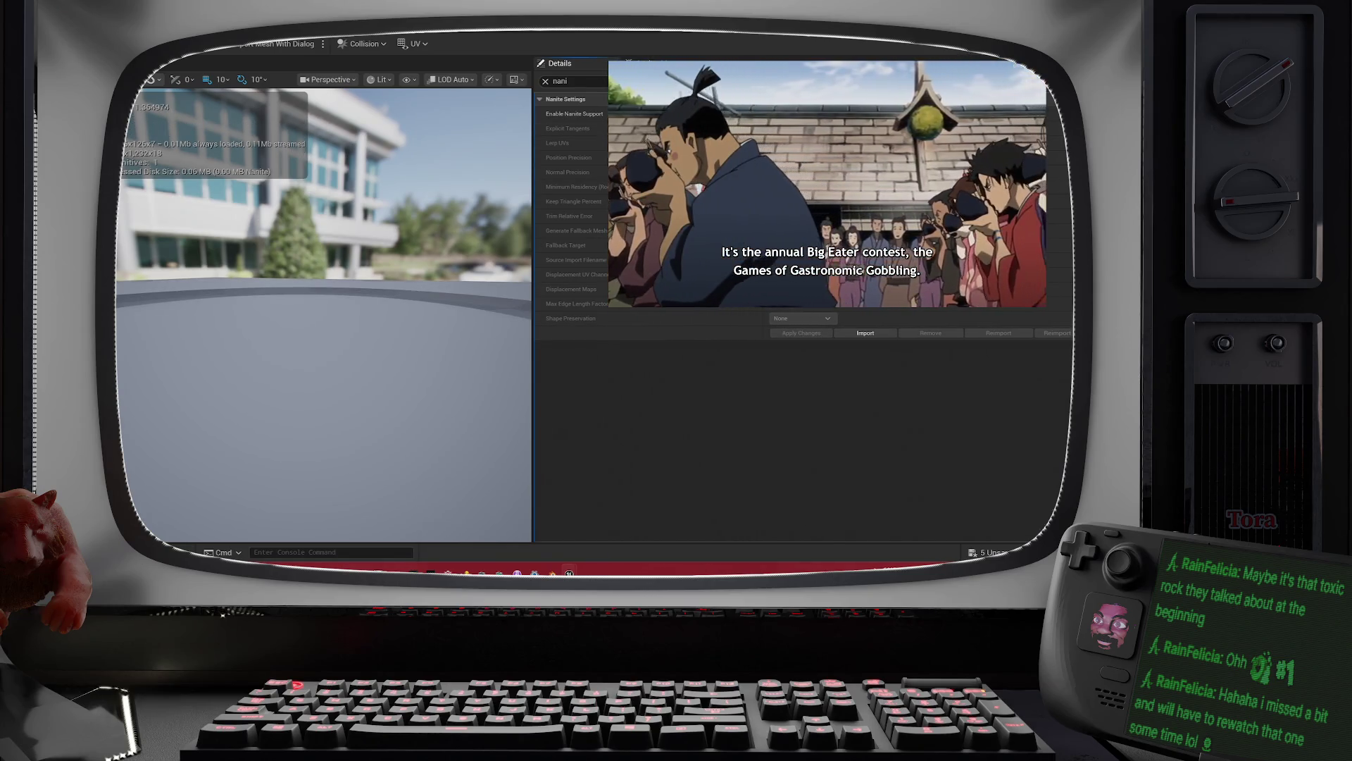
Step: Disable Nanite support on OC_Torus_ColumnCaps and OC_Torus_Column, then show the M_Column graph
click(545, 81)
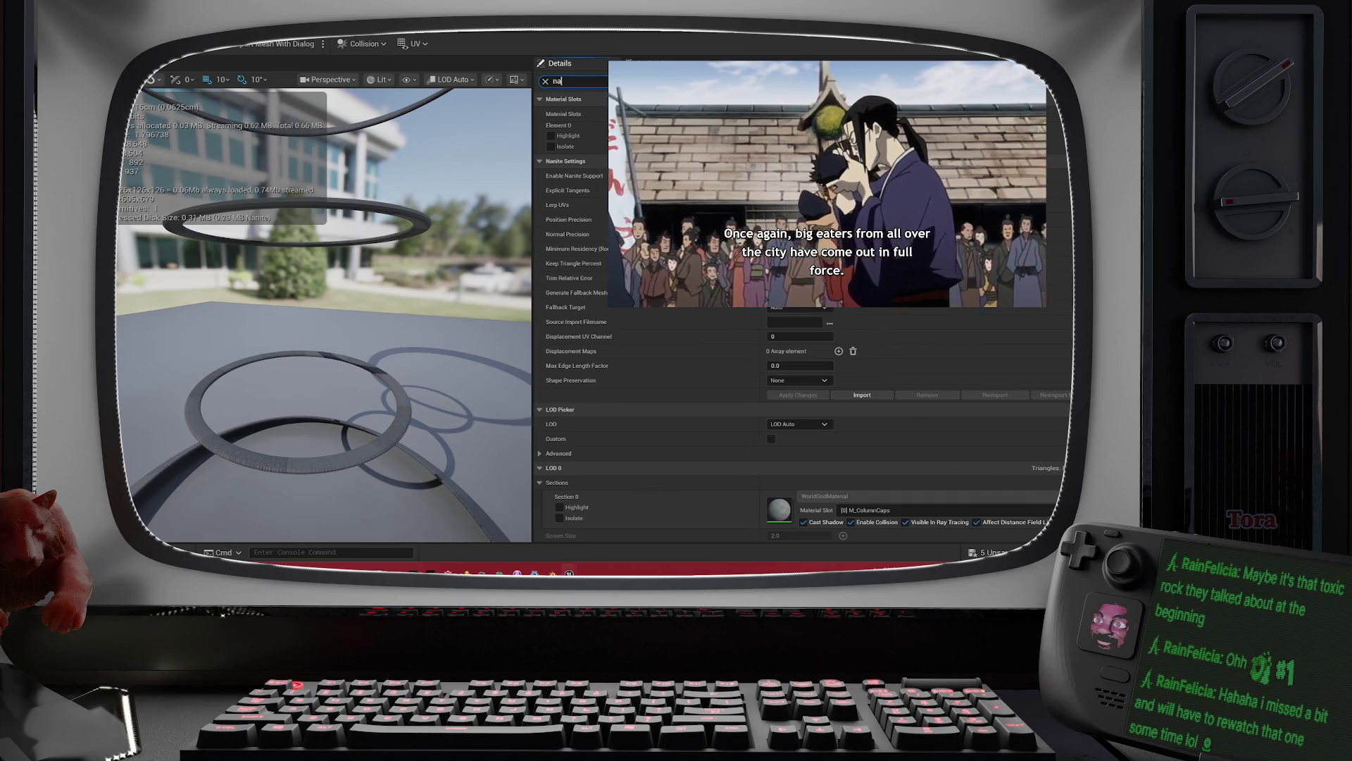
text(nani)
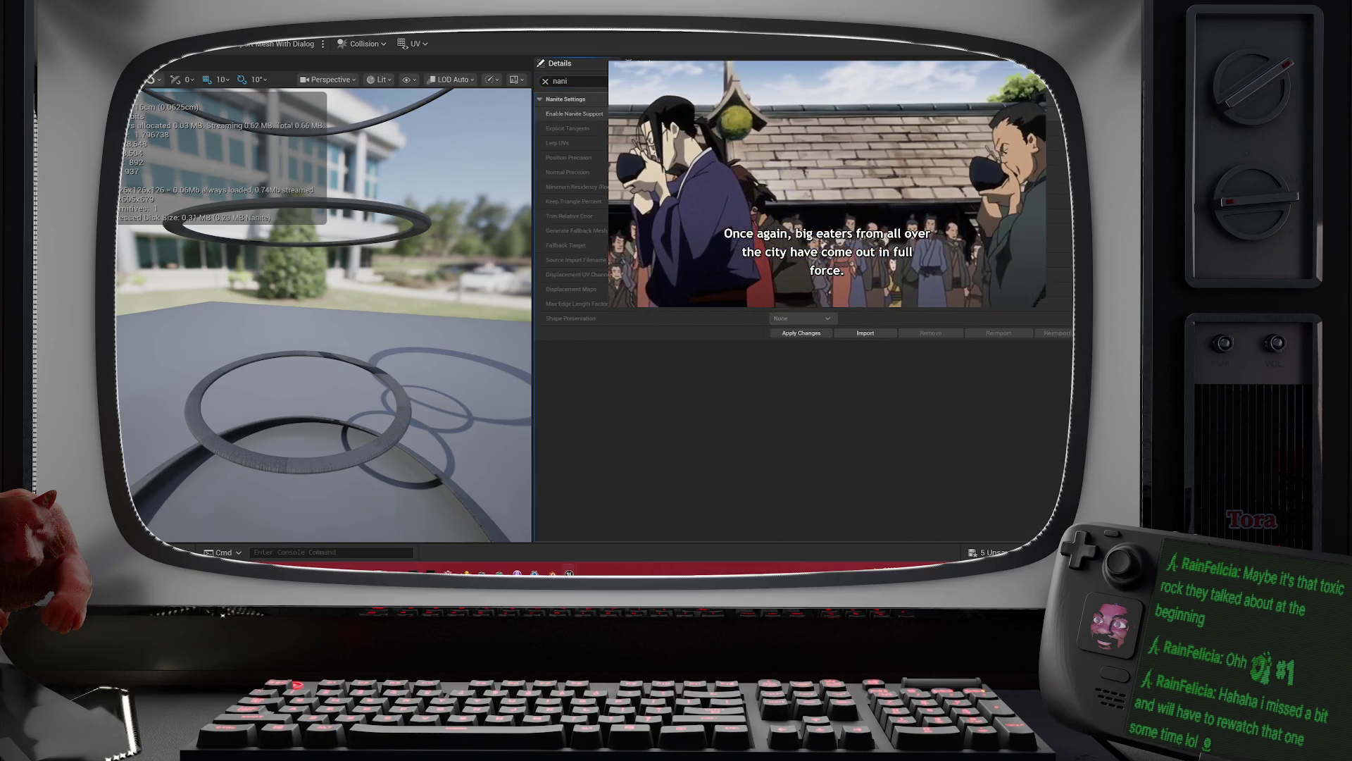
click(776, 114)
click(788, 332)
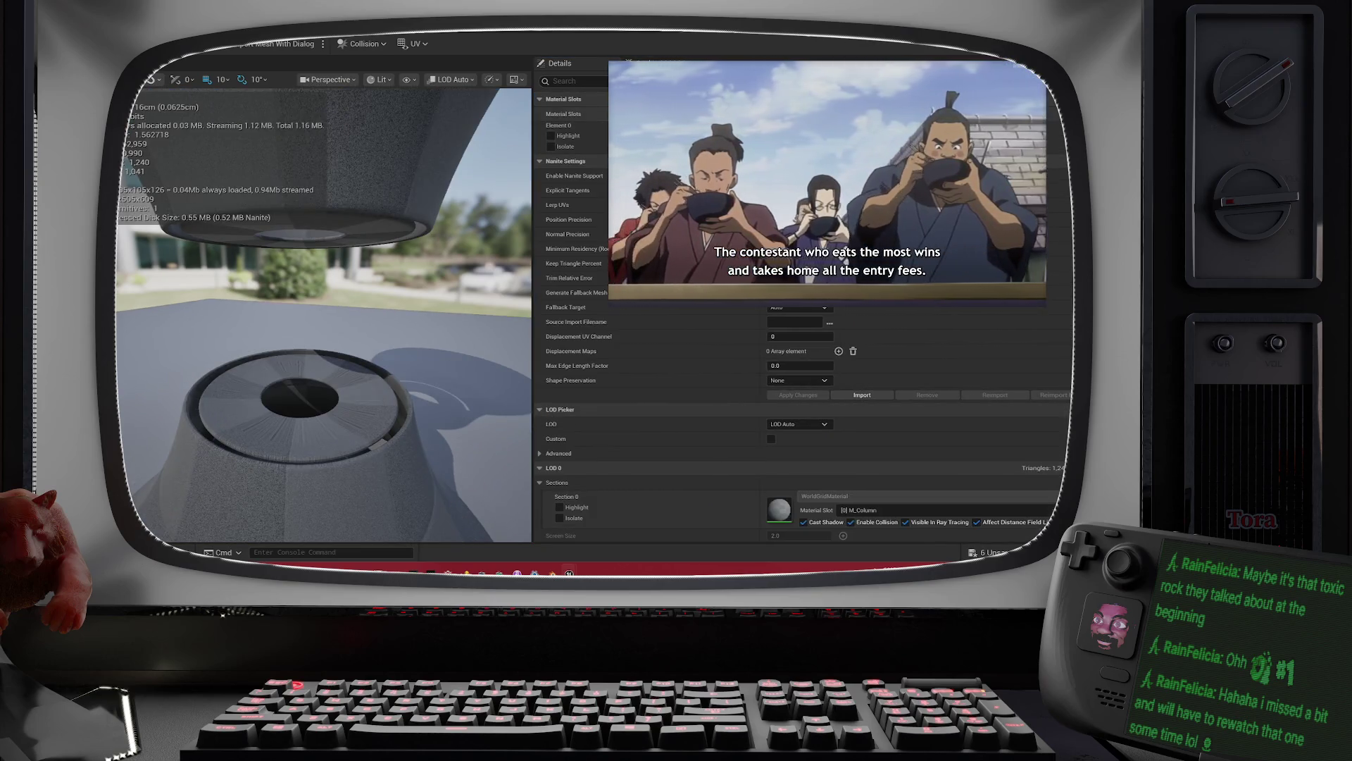
text(nani)
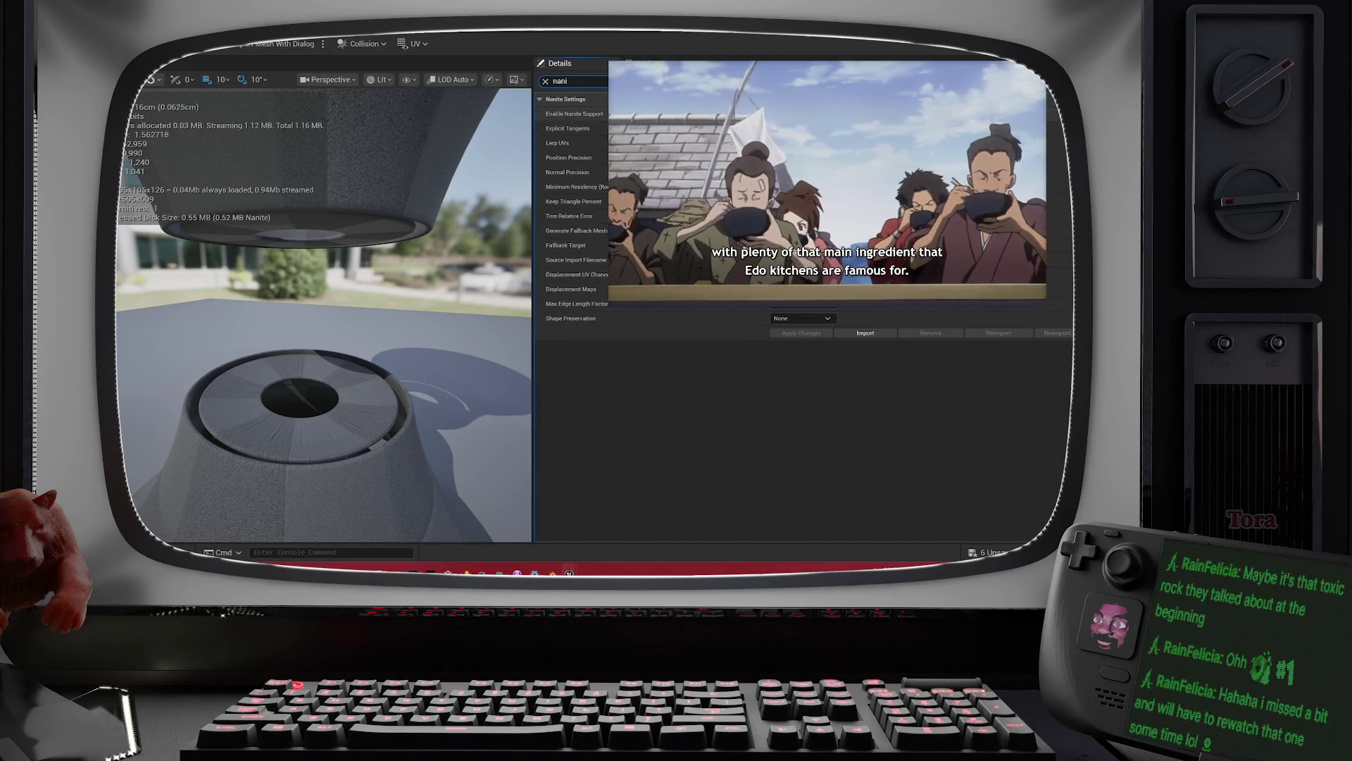
click(775, 114)
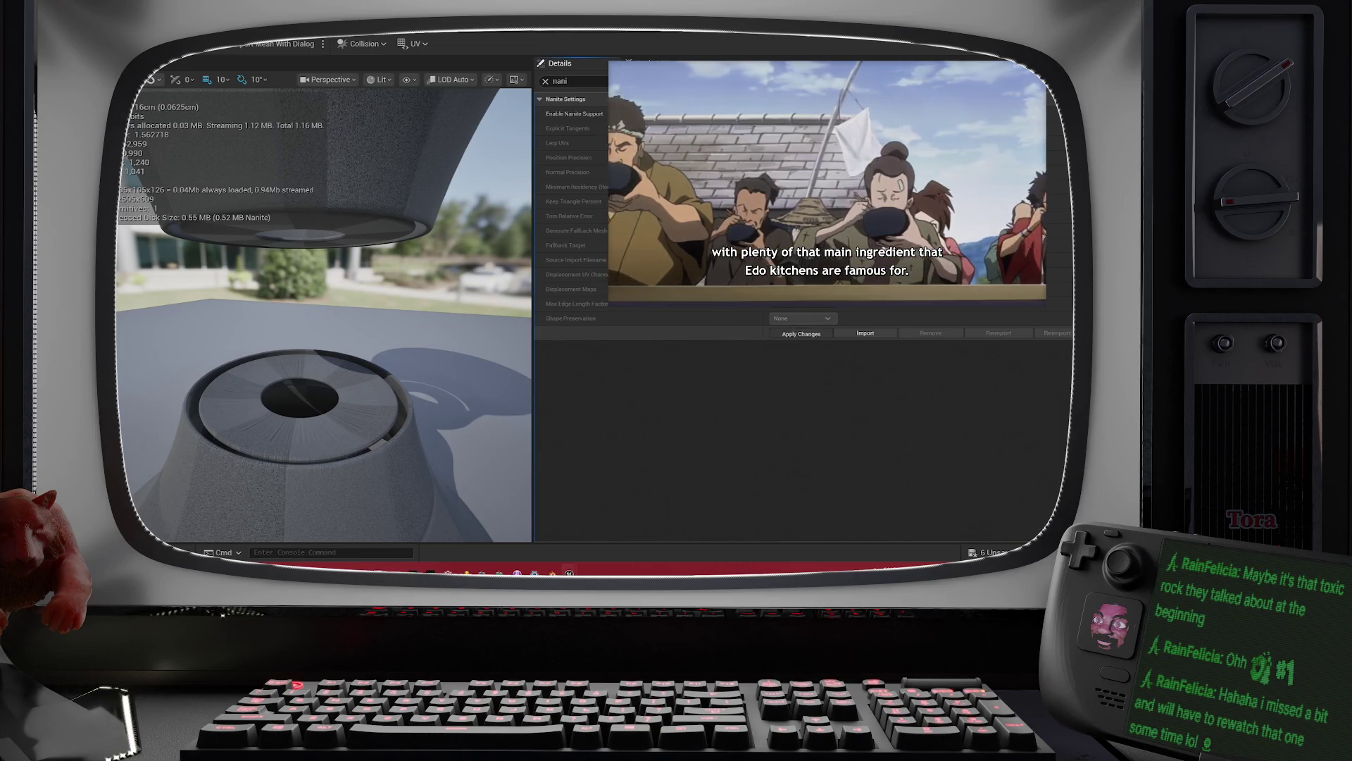
click(754, 34)
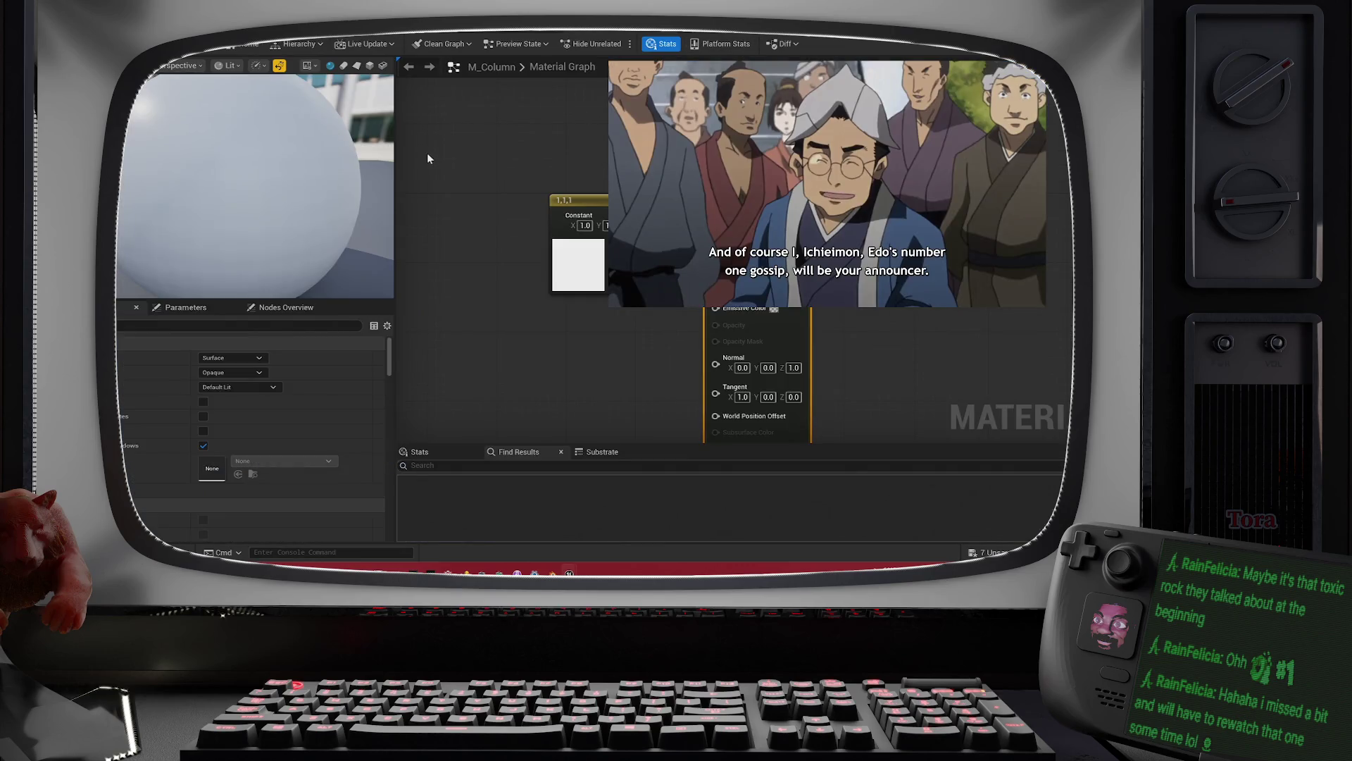
Step: Back in the level, save all seven modified torus meshes and frame the floor arrows ring
click(754, 34)
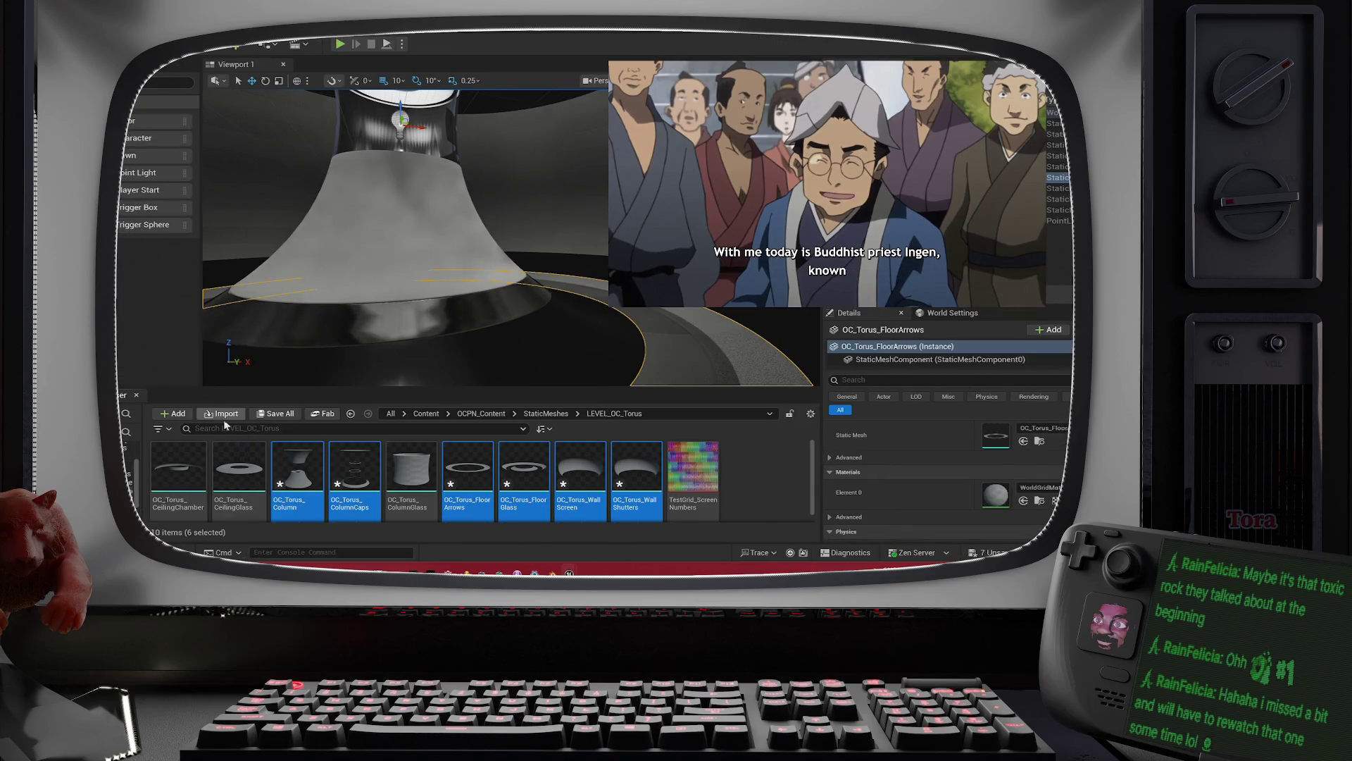
click(273, 416)
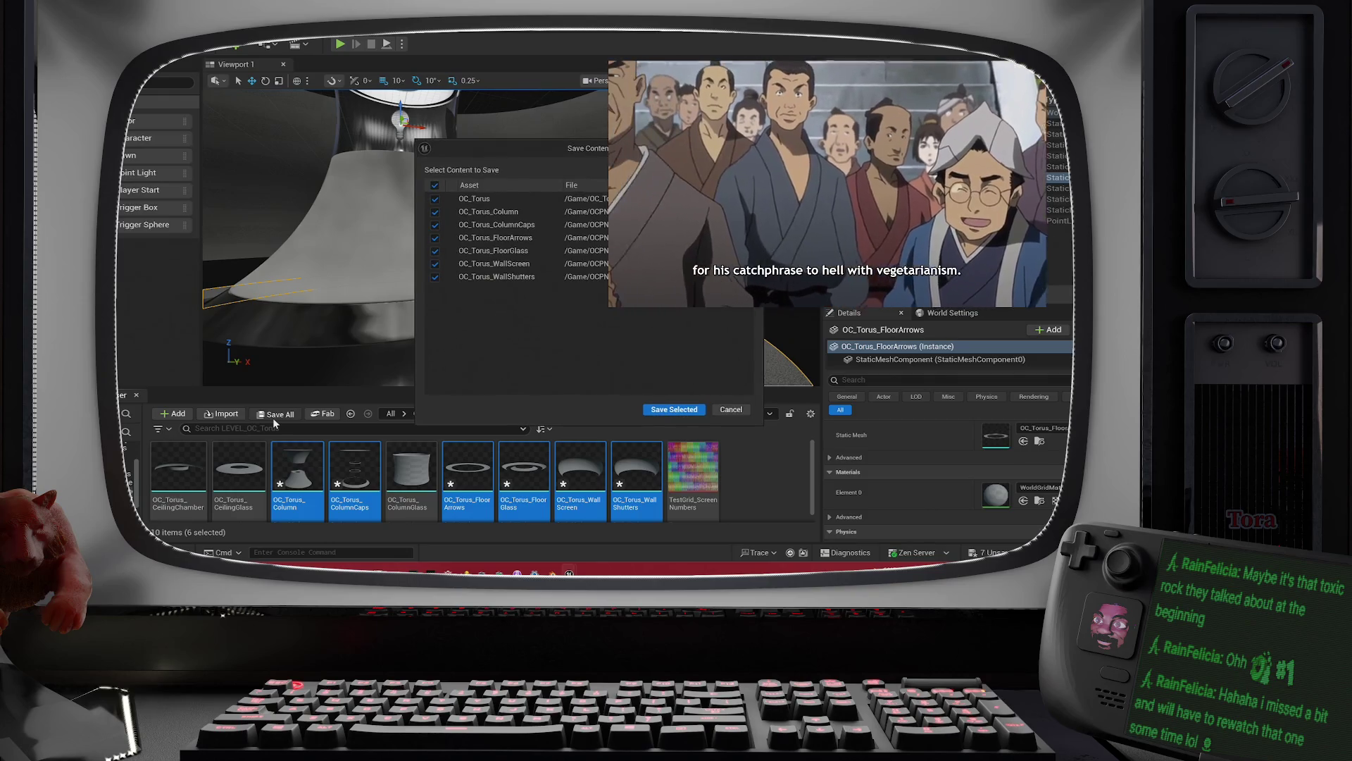
click(705, 411)
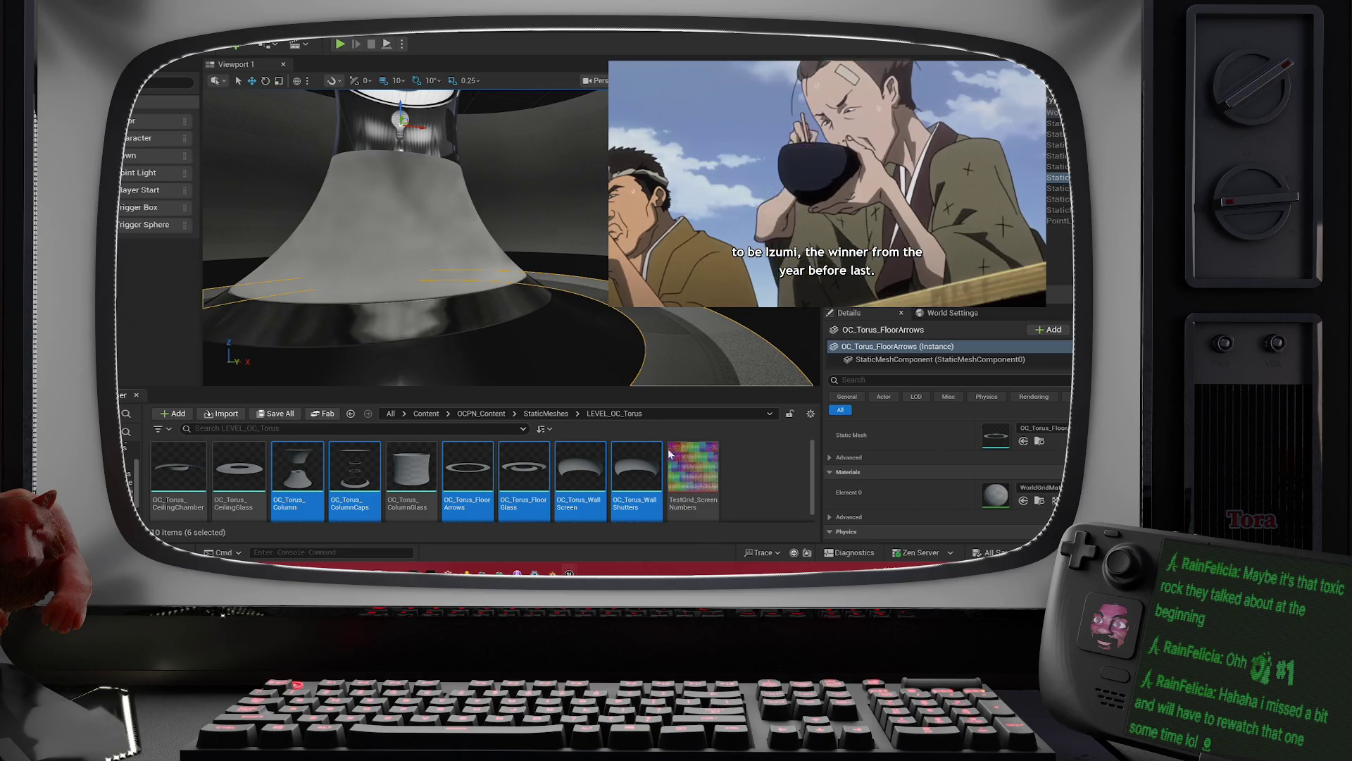
key(f)
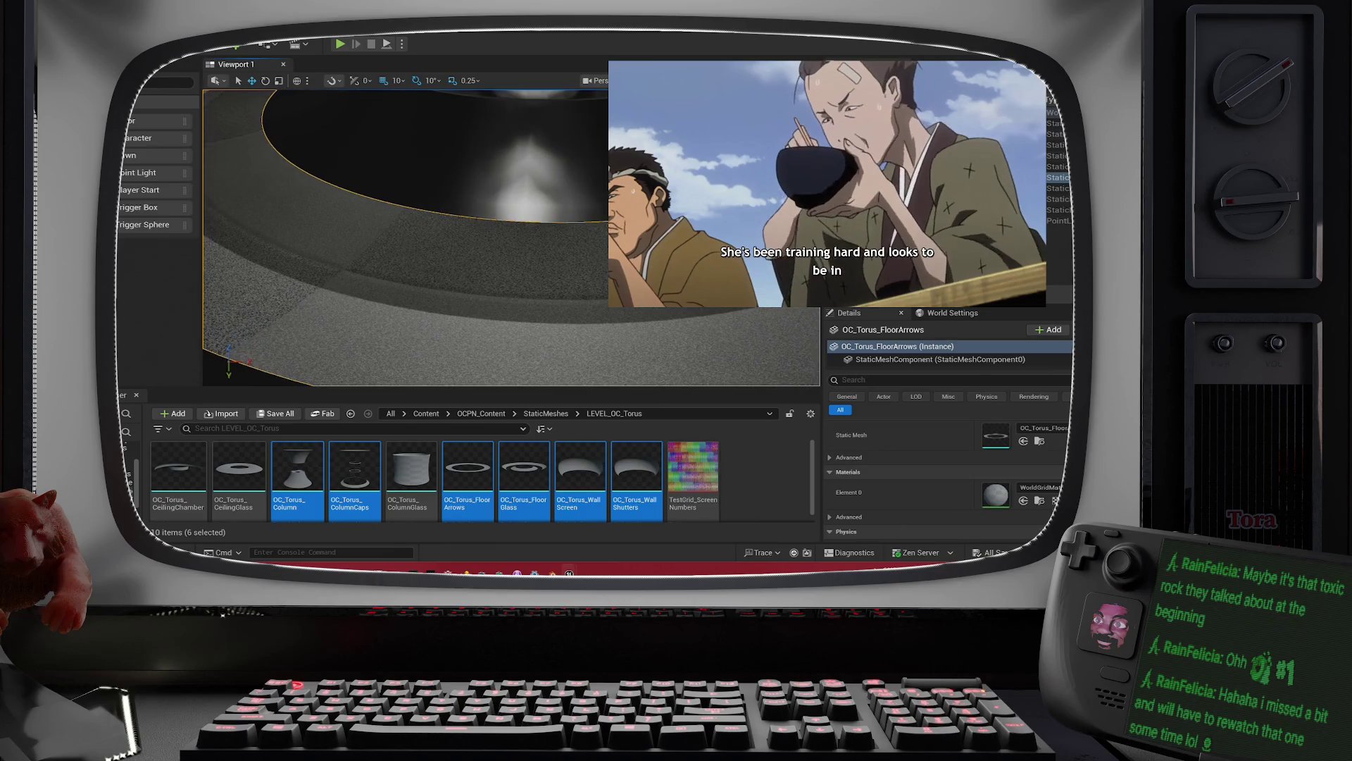
mouse_move(493, 240)
mouse_down()
mouse_move(493, 183)
mouse_move(549, 183)
mouse_move(493, 197)
mouse_up()
mouse_move(577, 238)
mouse_down()
mouse_move(493, 190)
mouse_move(493, 168)
mouse_move(521, 167)
mouse_move(493, 168)
mouse_up()
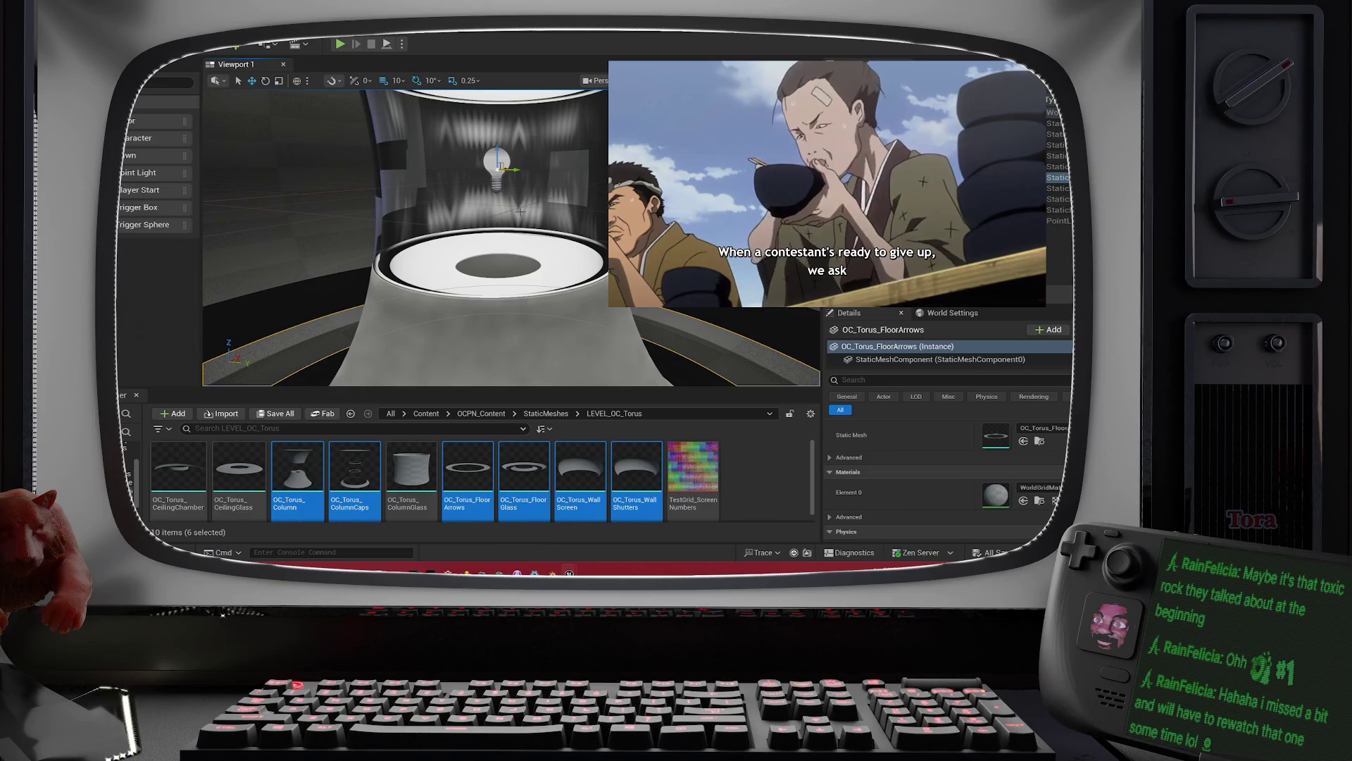
mouse_move(677, 87)
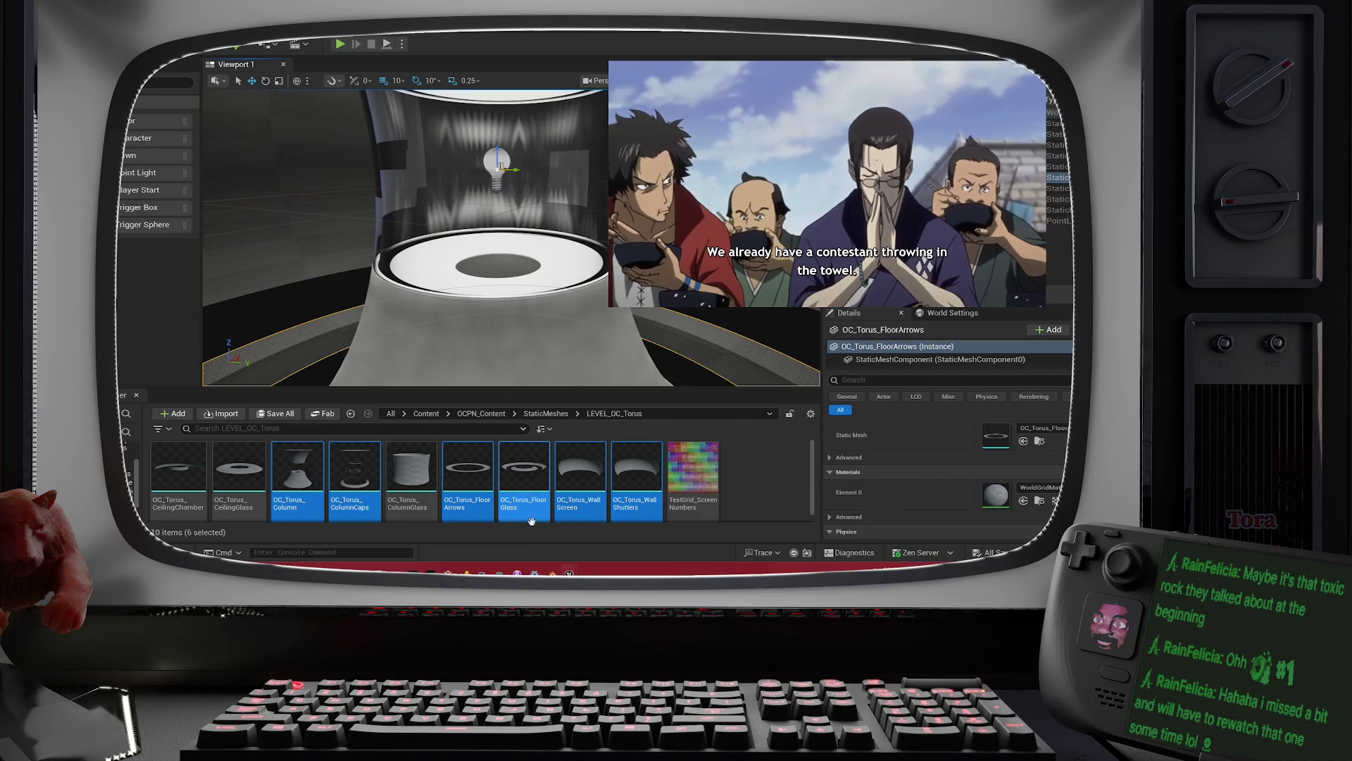
mouse_move(552, 572)
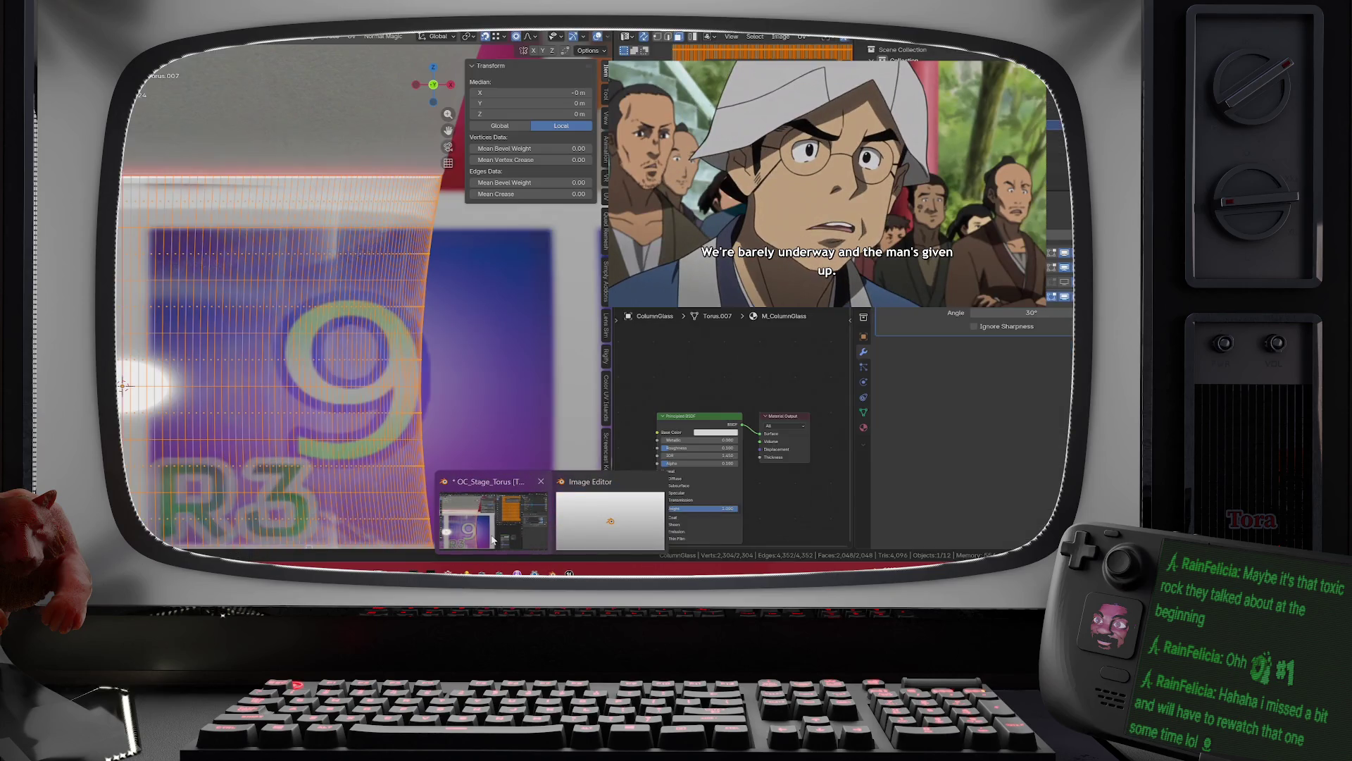
Step: Bring the Blender torus stage window forward and save OC_Stage_Torus.blend
click(493, 540)
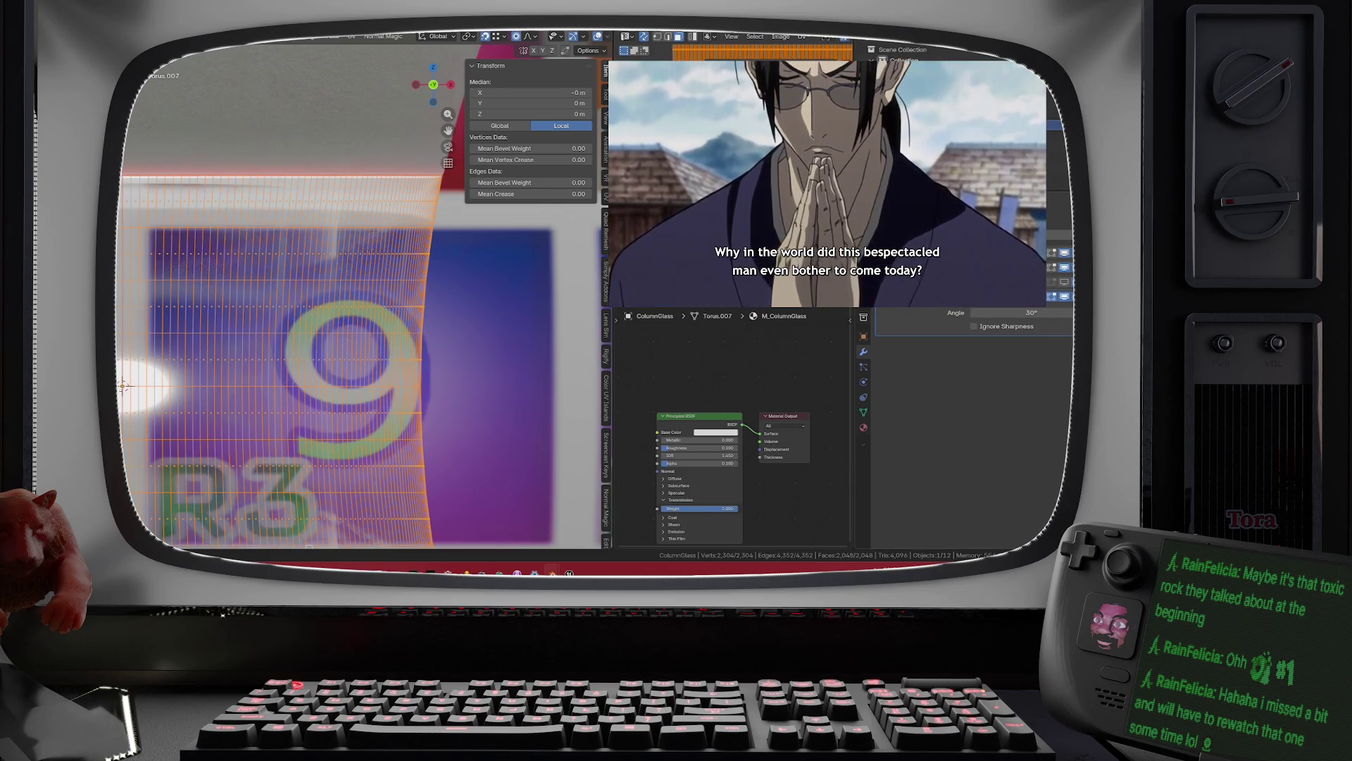
scroll(954, 303, up, 5)
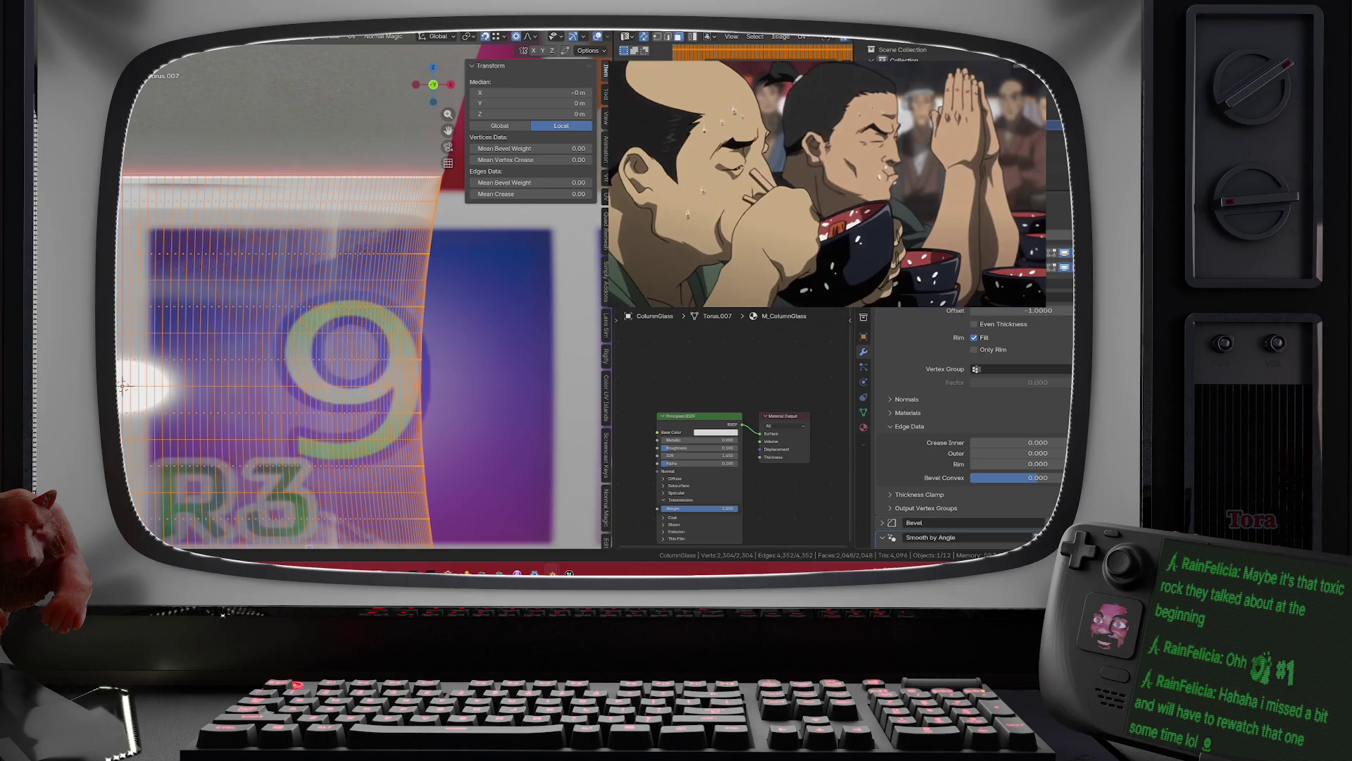
click(134, 42)
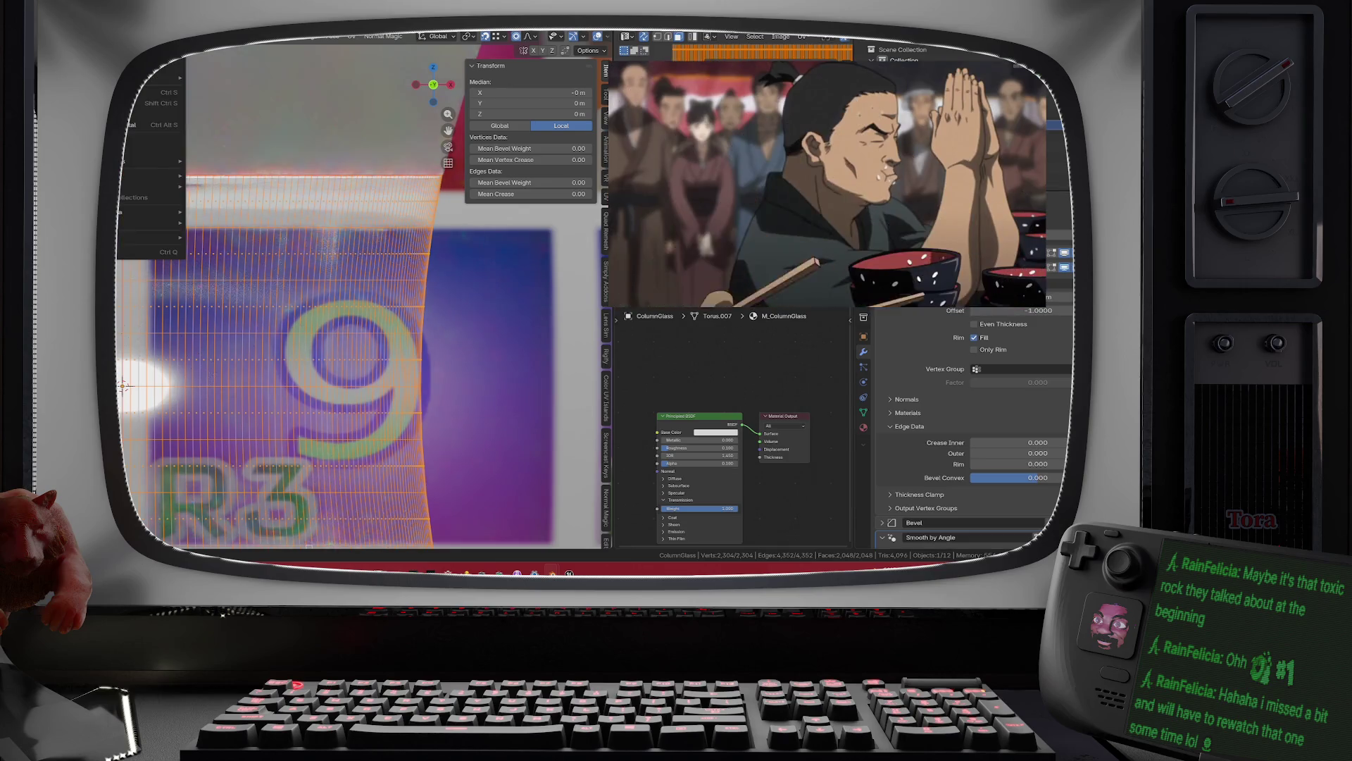
click(152, 93)
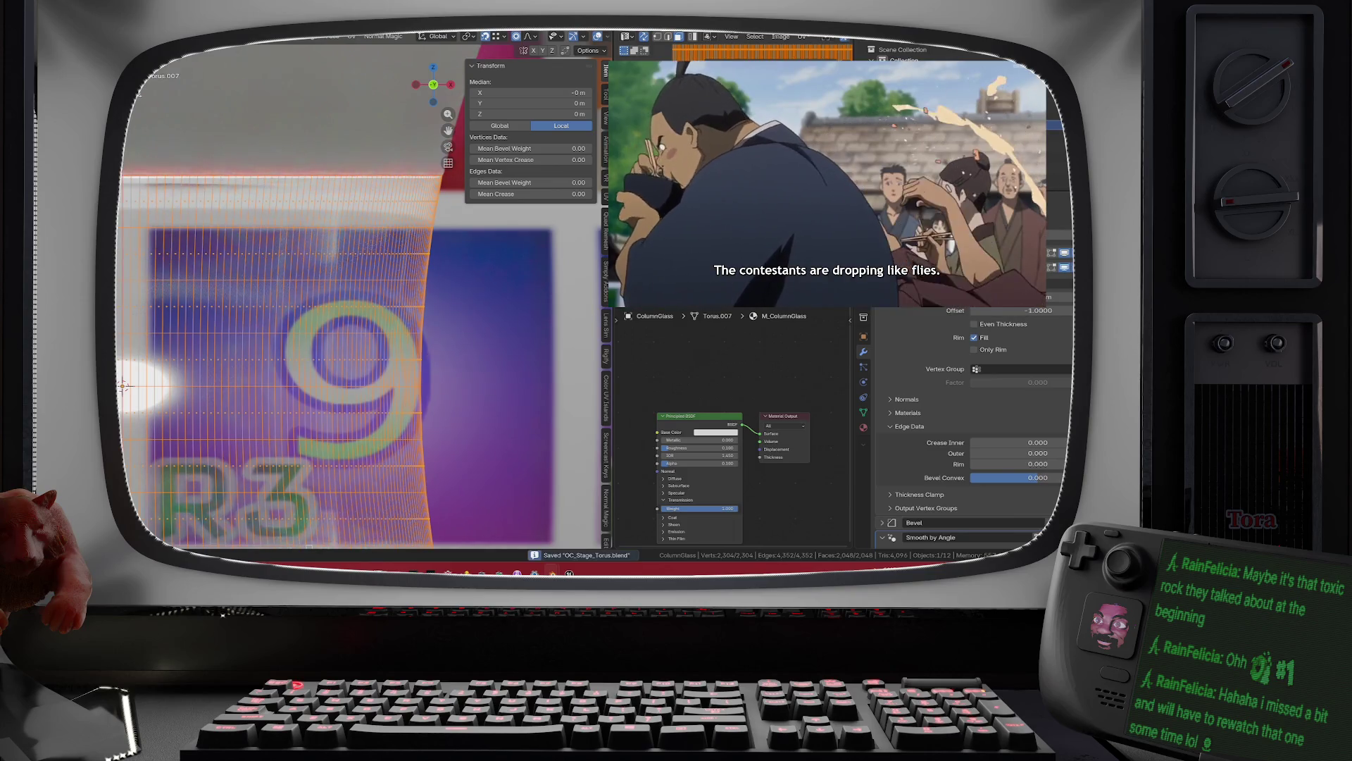
Step: Switch back to object mode and export the model as FBX
key(Tab)
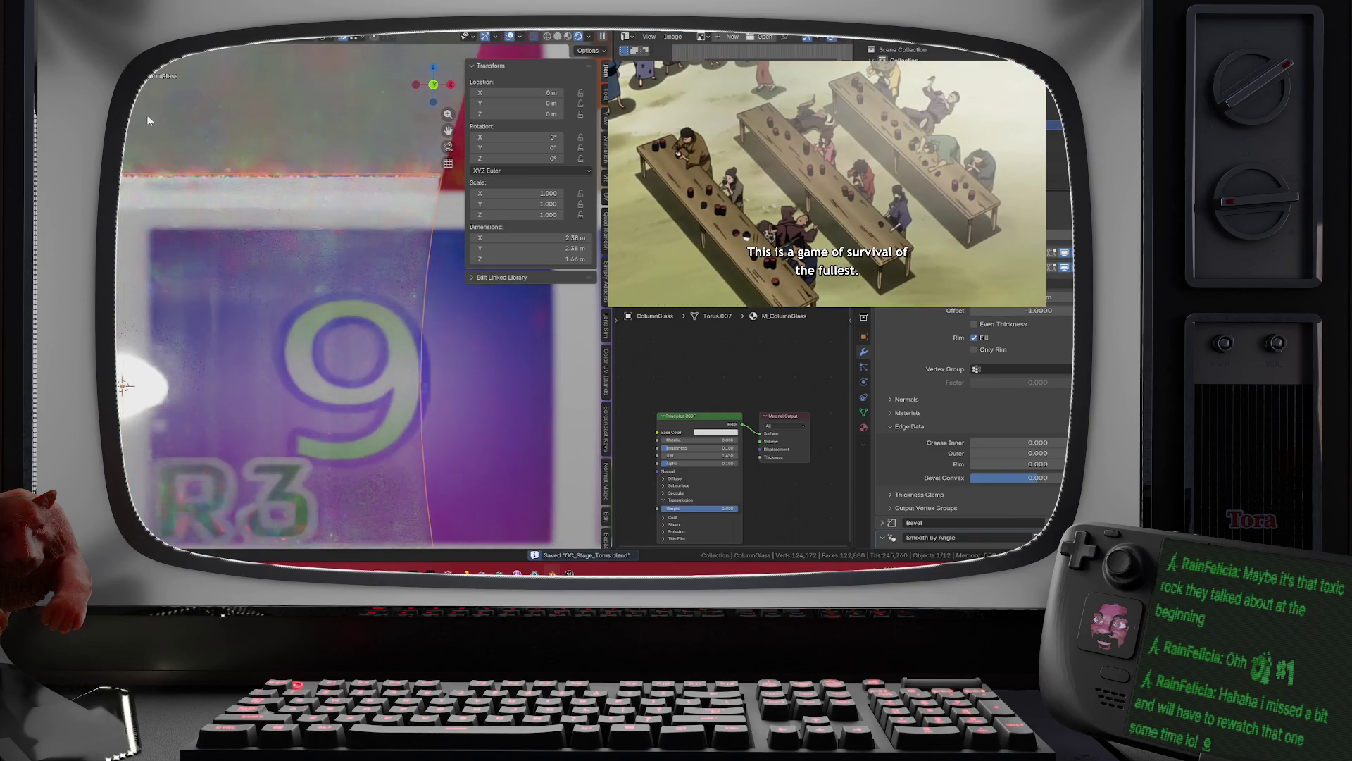
click(134, 42)
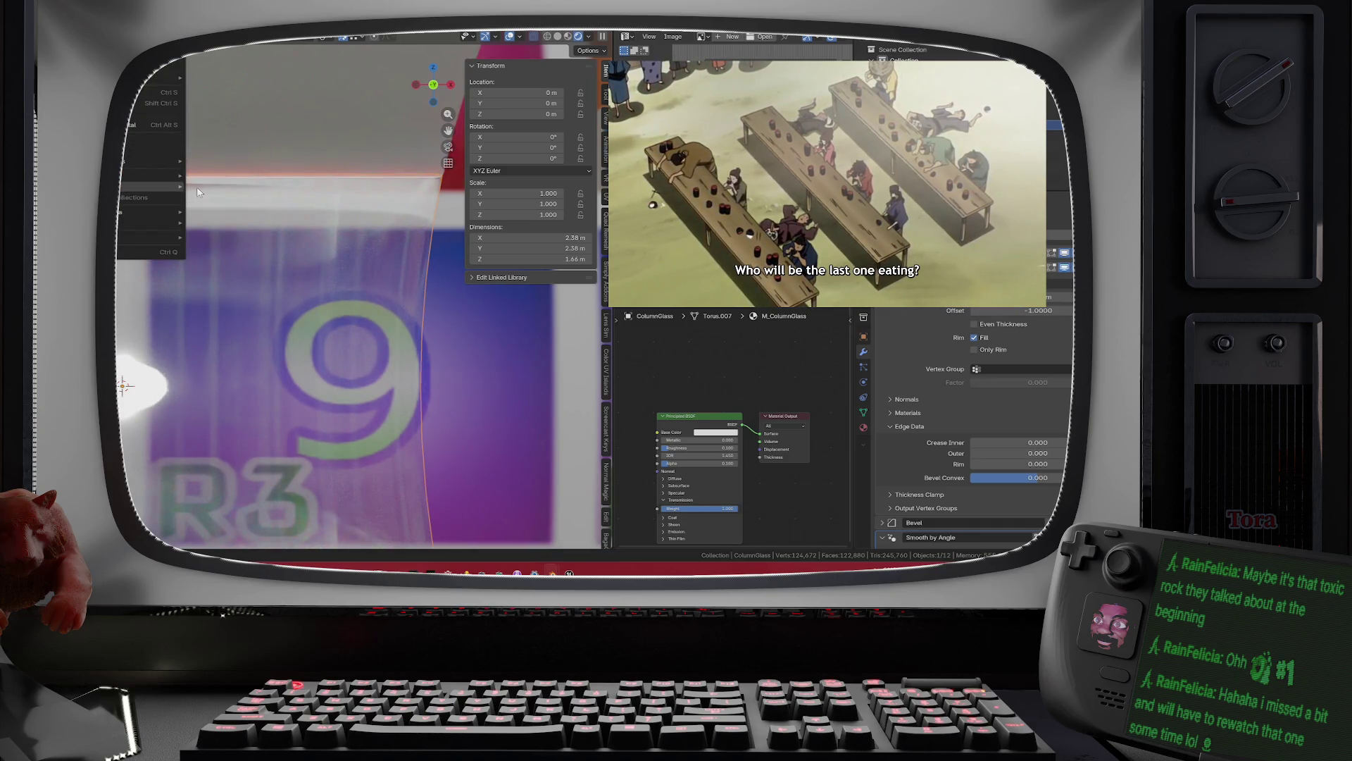
mouse_move(176, 187)
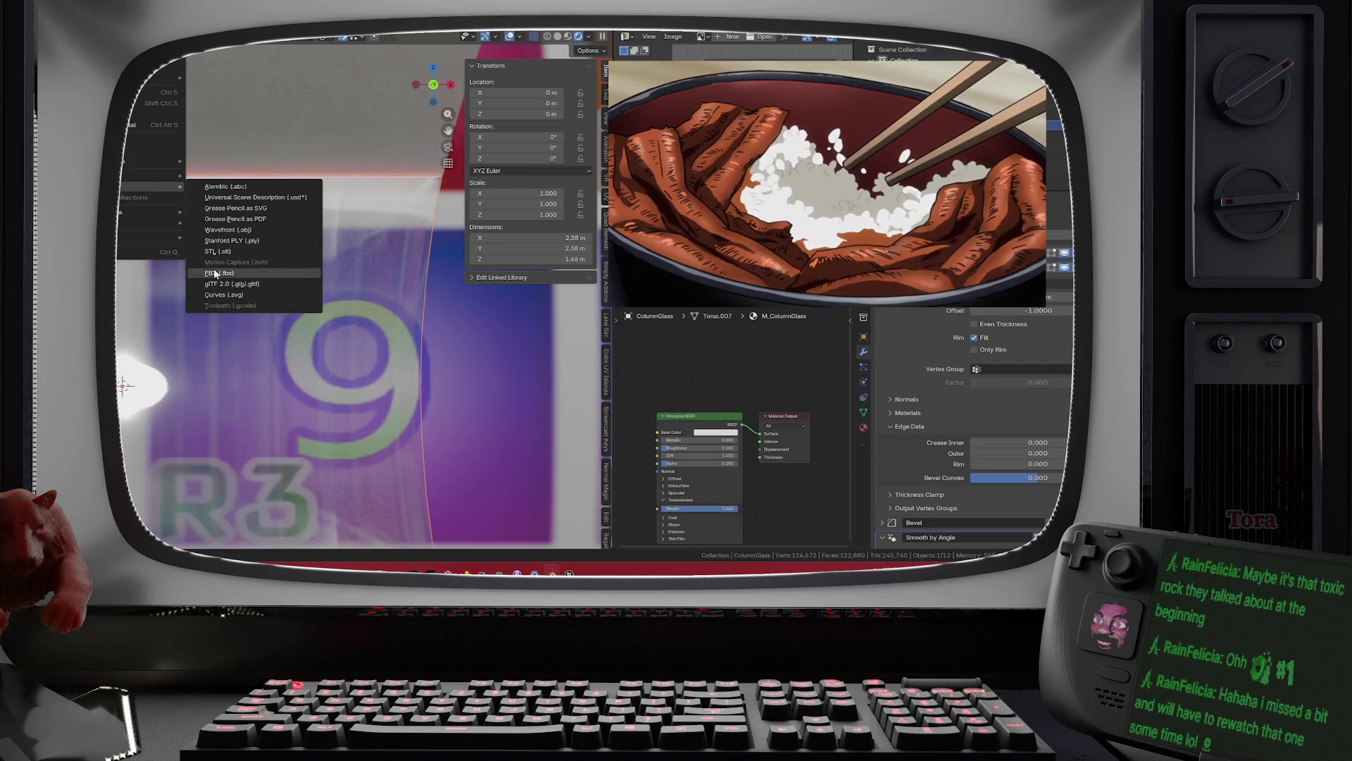
click(214, 274)
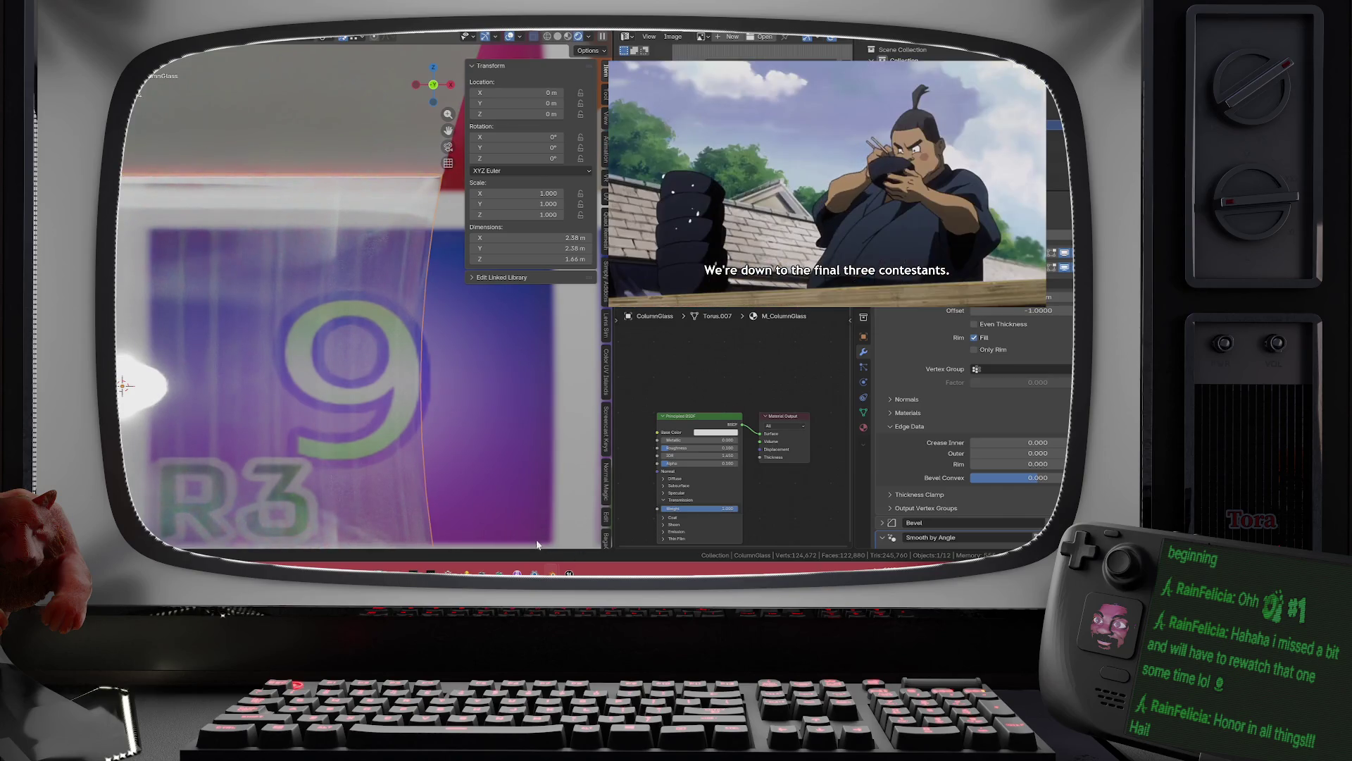
Step: Back in Unreal, reimport OC_Torus_ColumnGlass from the updated FBX and frame the glass column
mouse_move(569, 572)
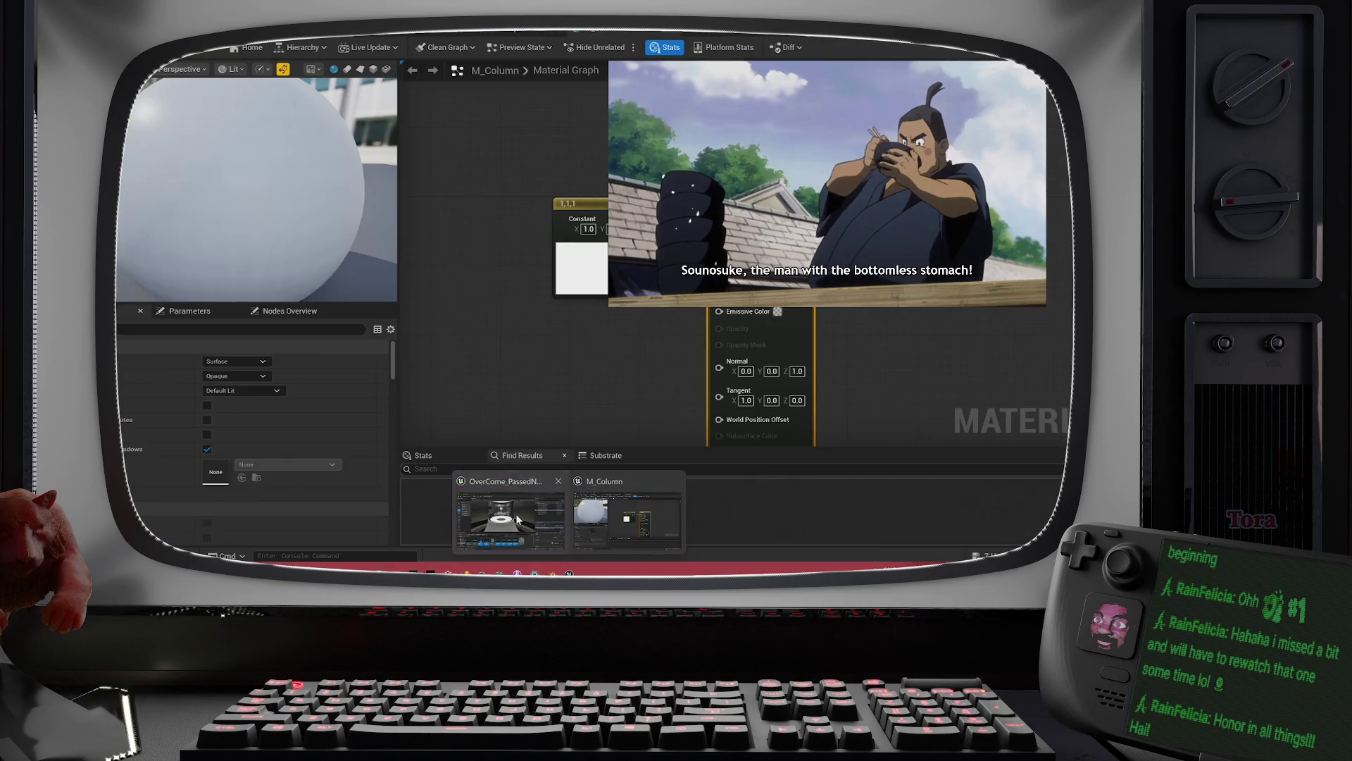
click(516, 513)
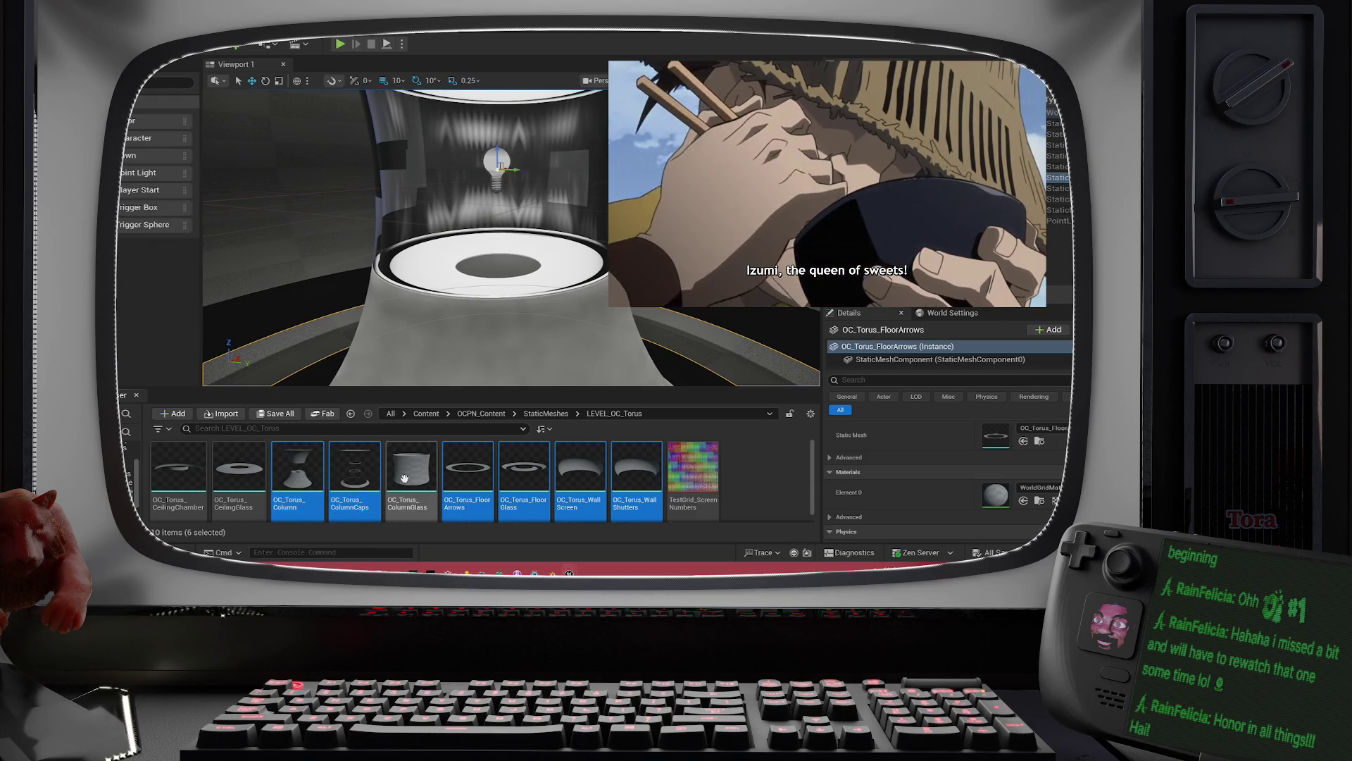
right_click(405, 478)
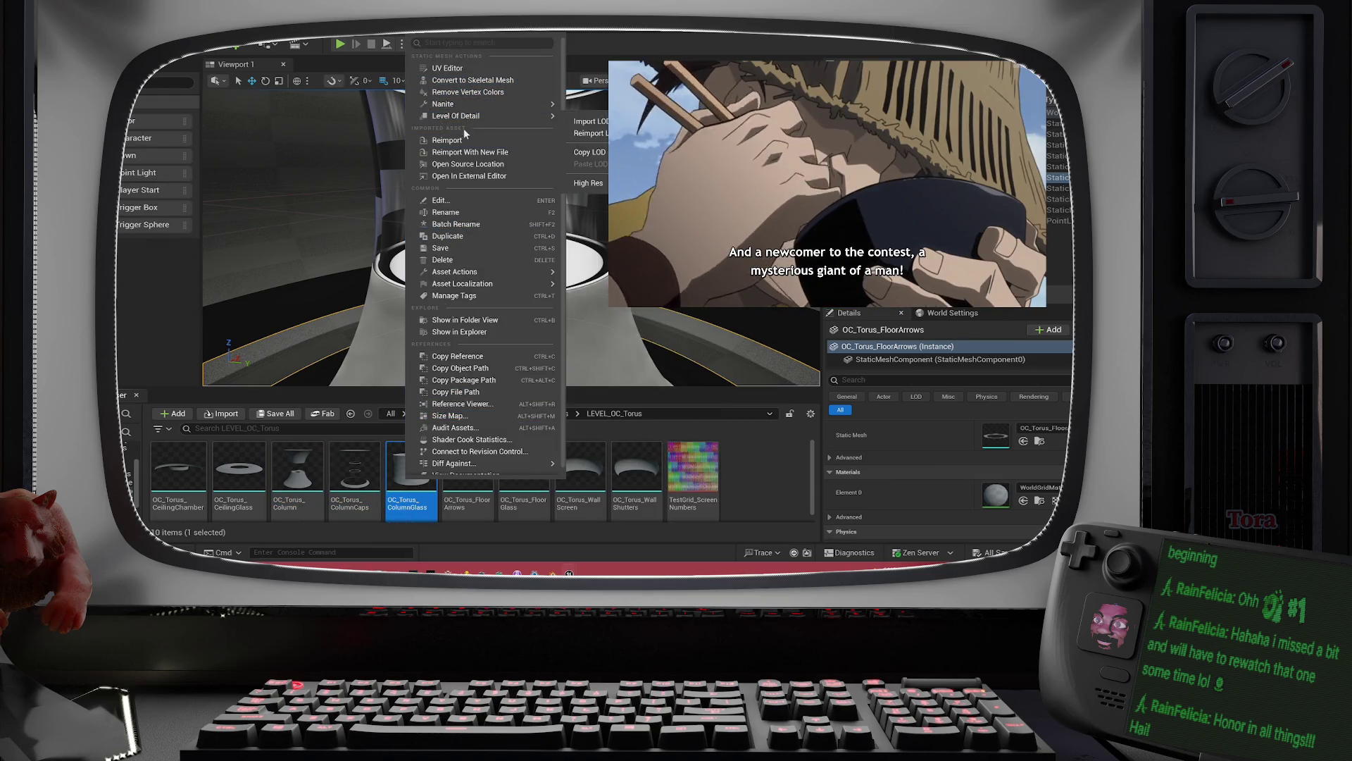
click(451, 140)
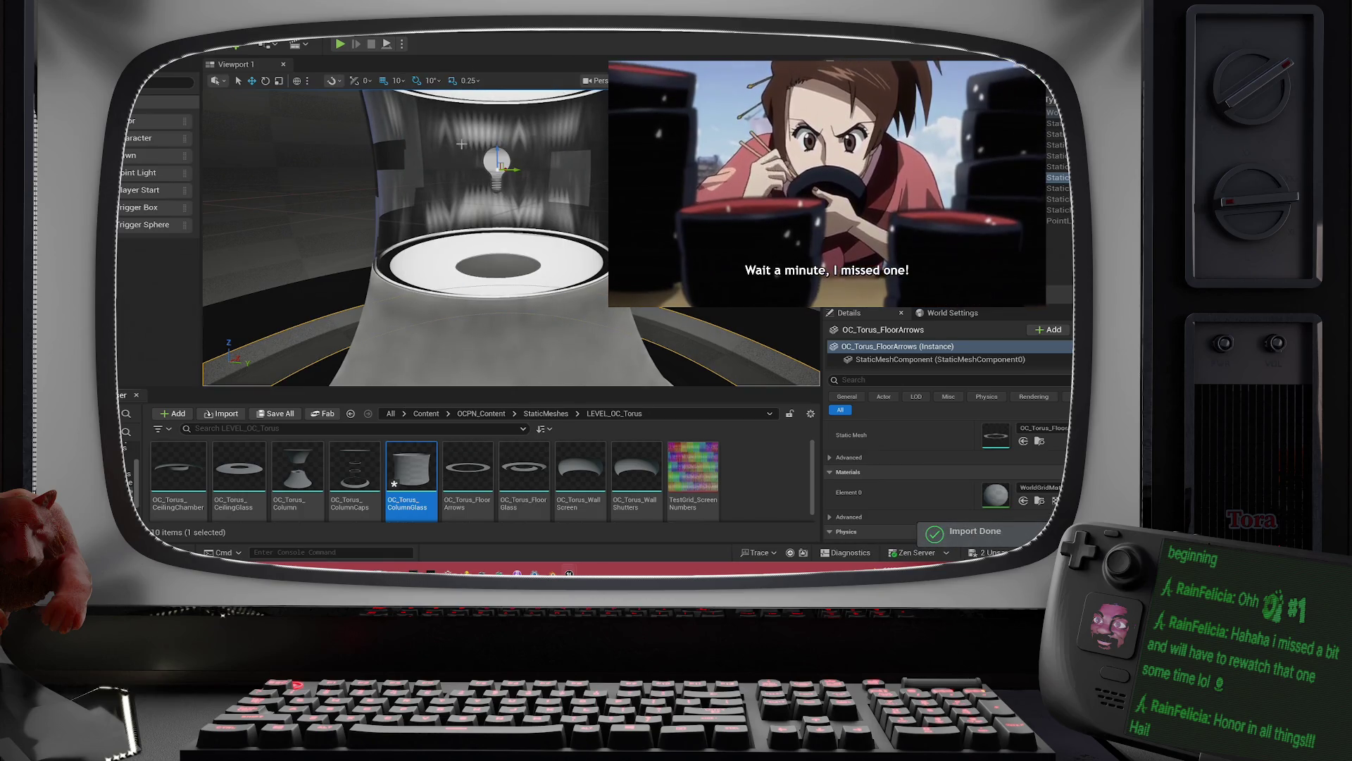
mouse_move(507, 239)
mouse_down()
mouse_move(493, 254)
mouse_move(500, 225)
mouse_move(486, 218)
mouse_move(474, 235)
mouse_move(442, 219)
mouse_up()
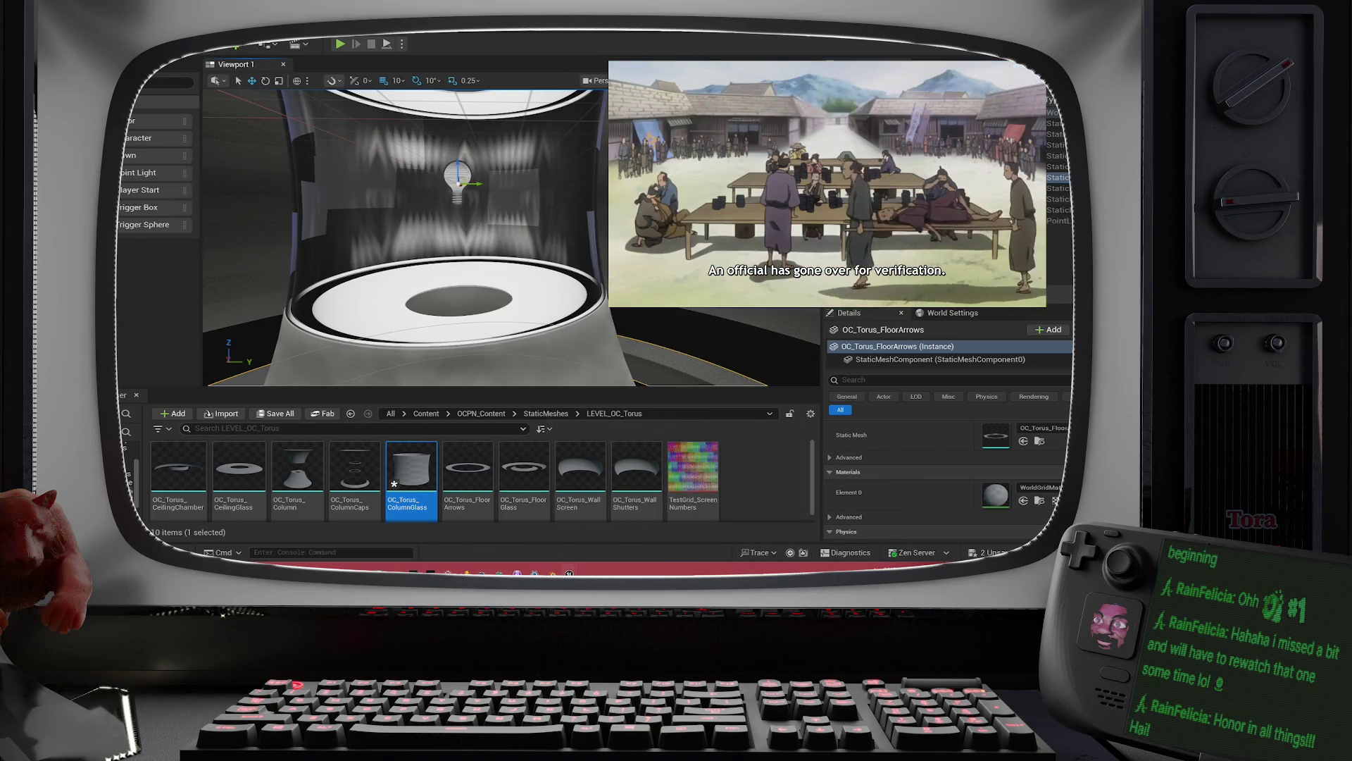
mouse_move(569, 573)
mouse_move(604, 530)
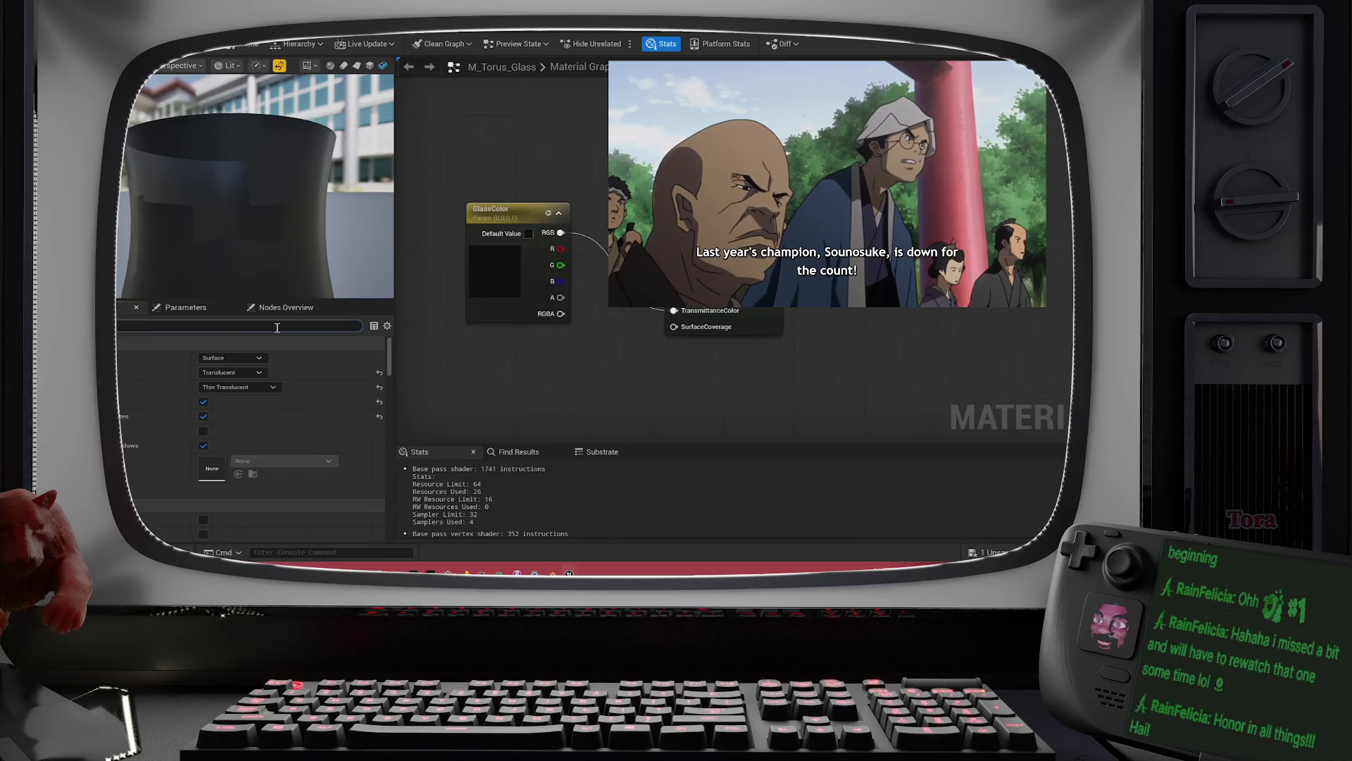
click(277, 328)
scroll(277, 328, down, 2)
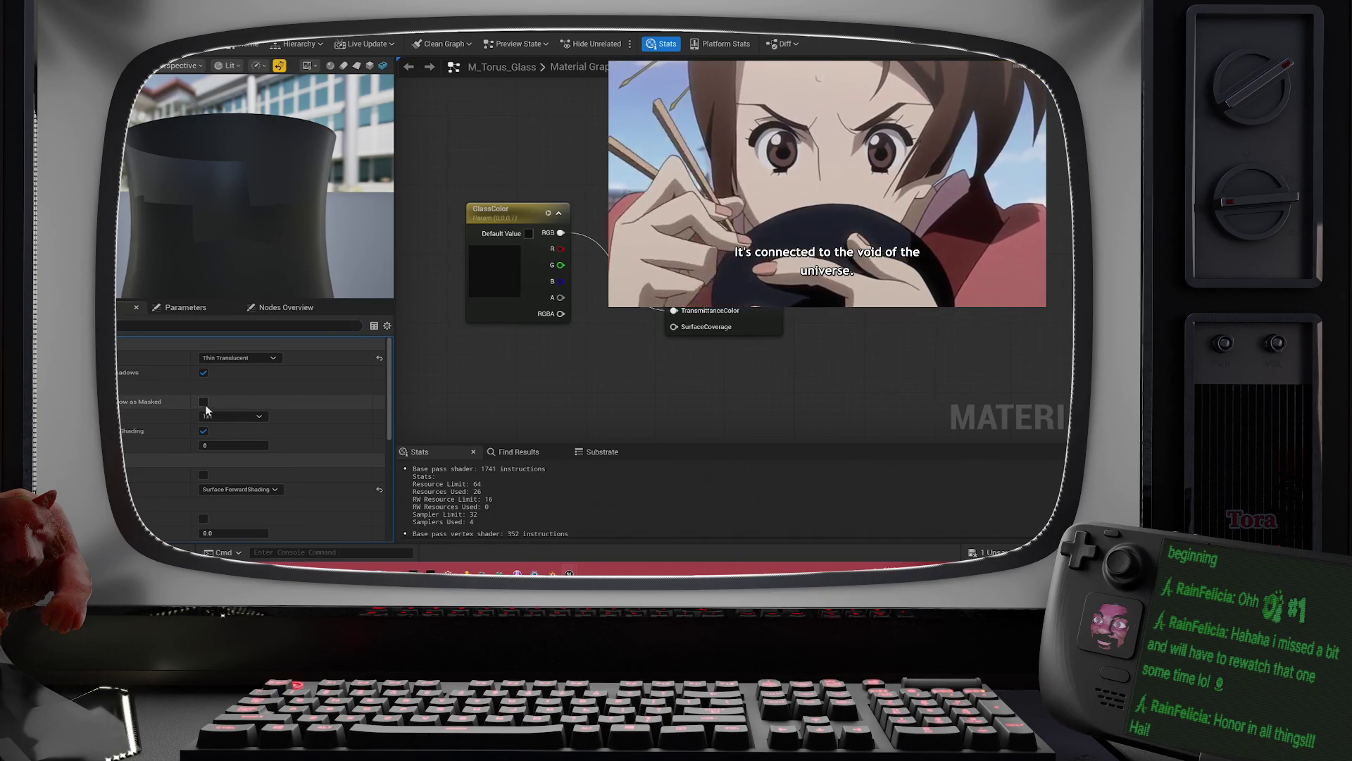
click(203, 403)
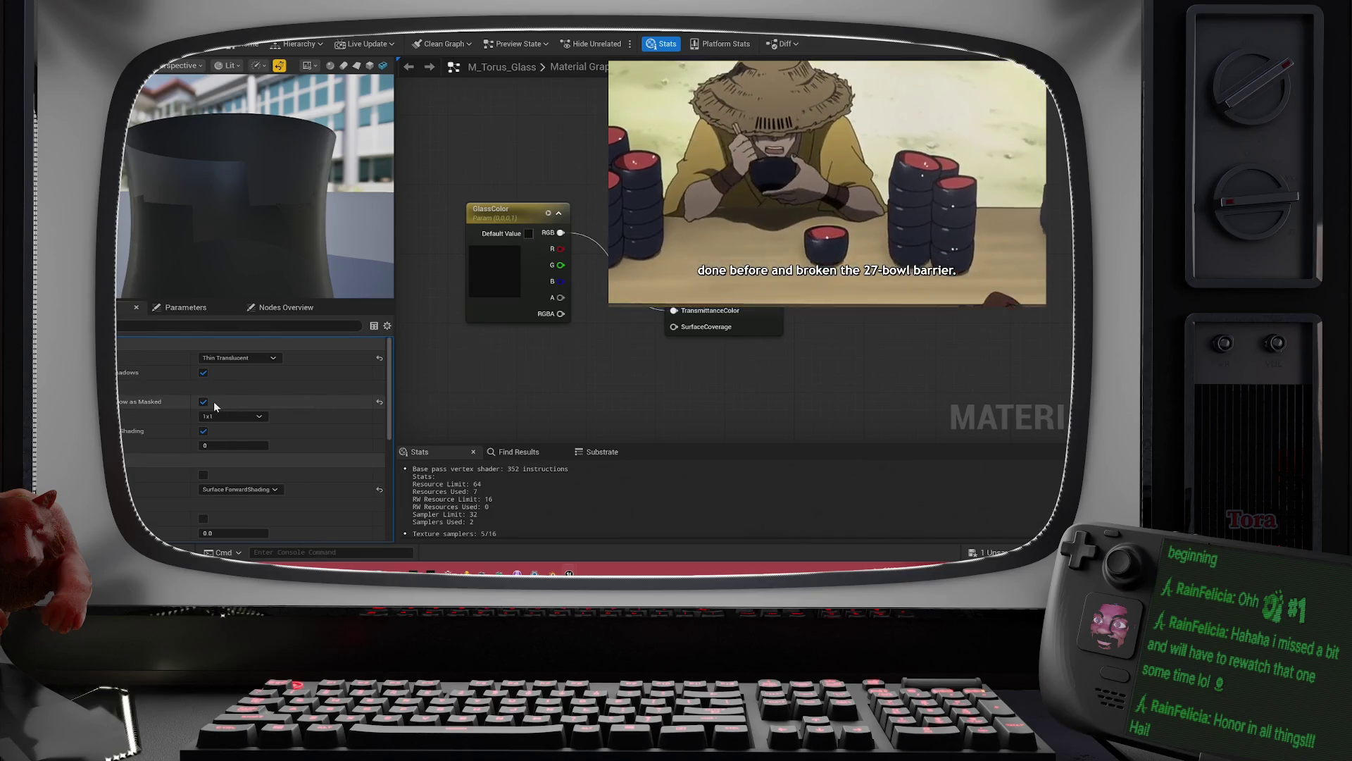
click(204, 403)
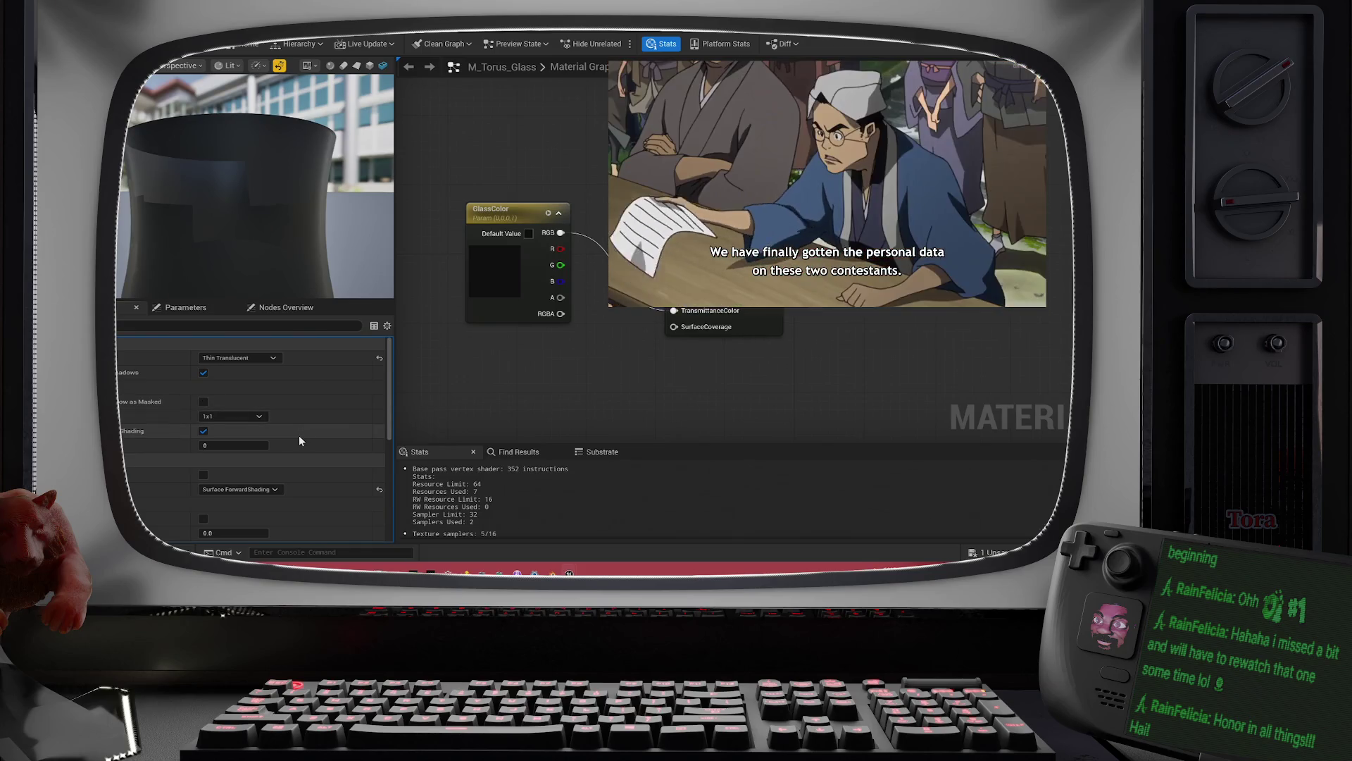
click(203, 477)
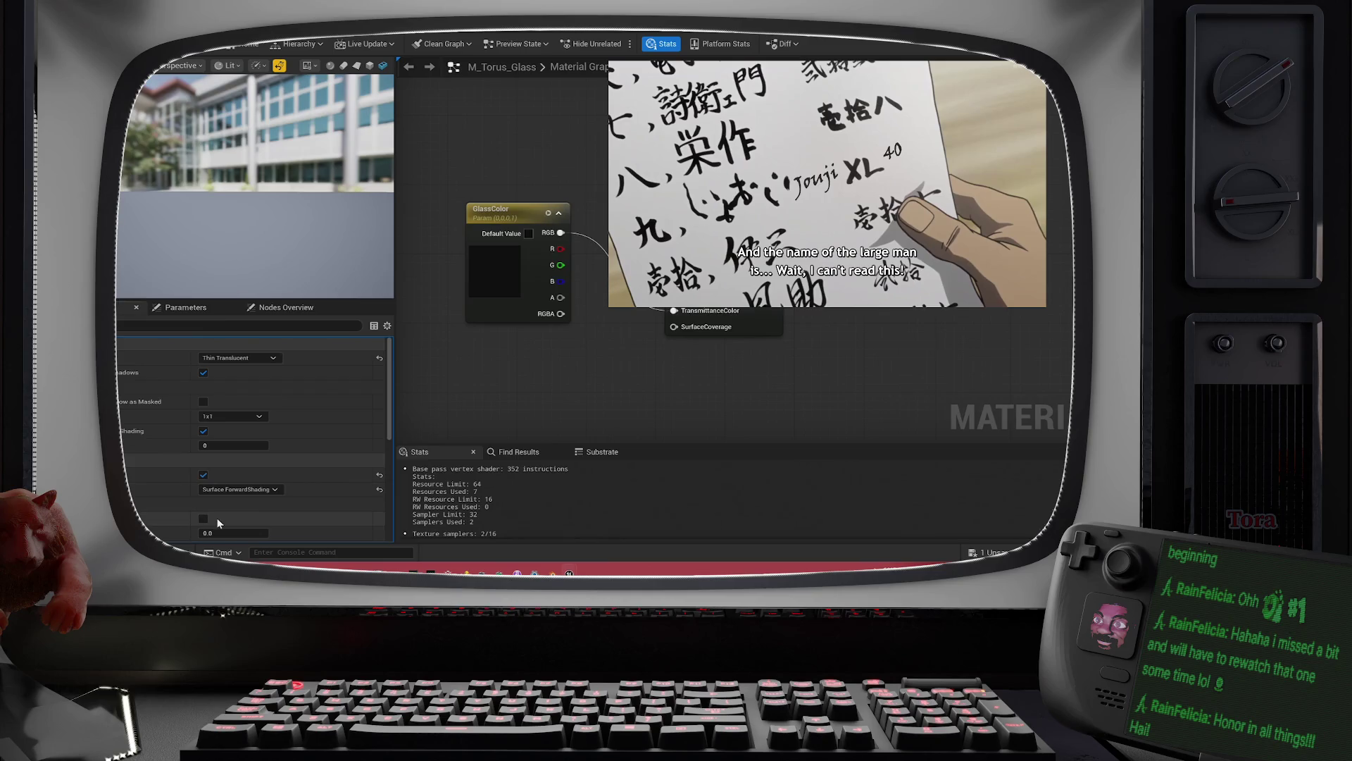
click(203, 475)
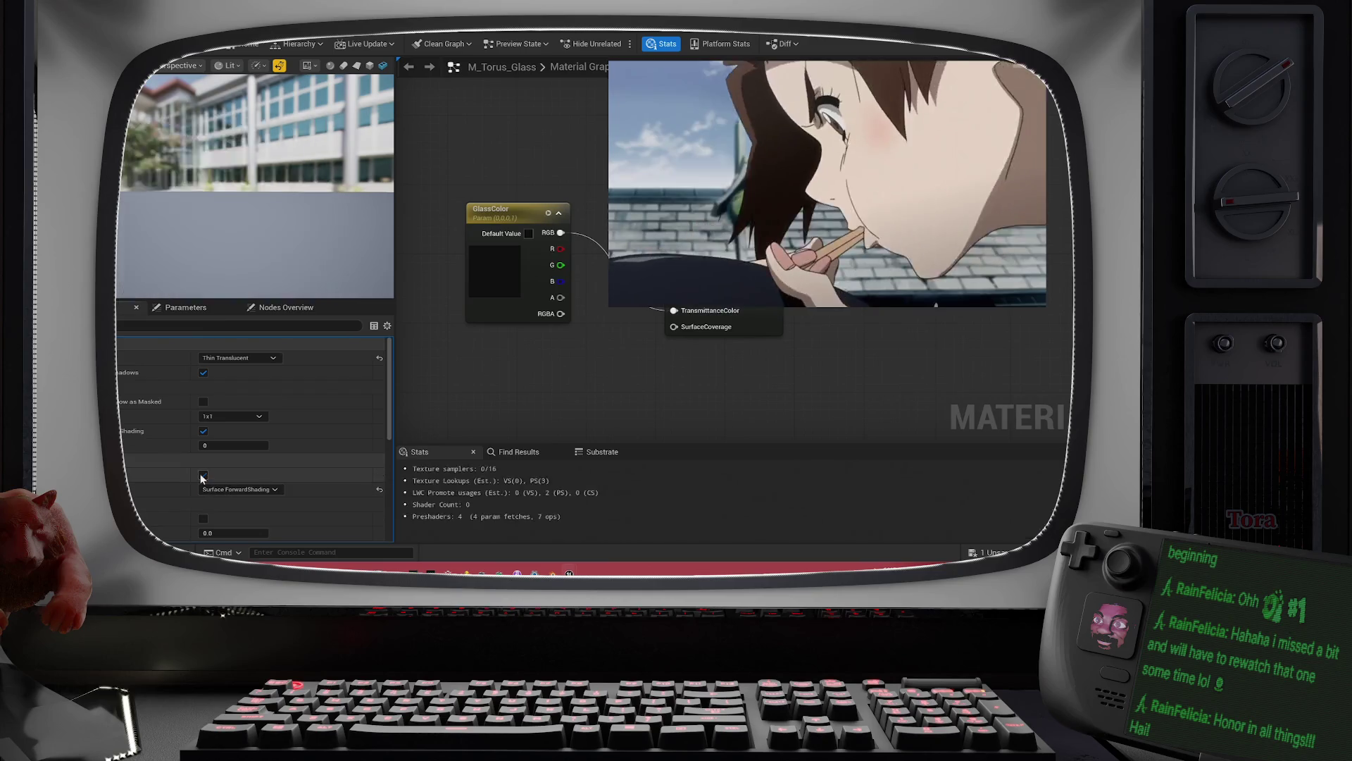
scroll(223, 524, down, 3)
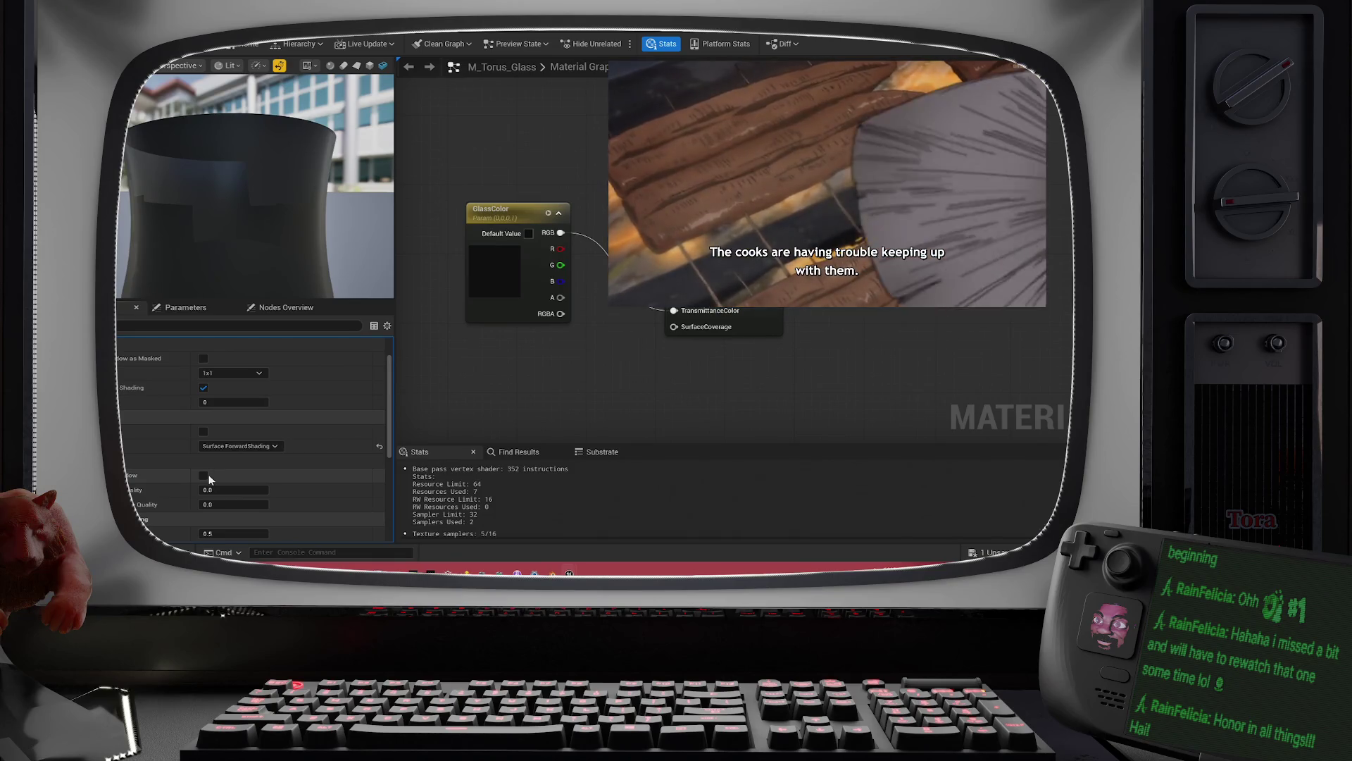
click(203, 476)
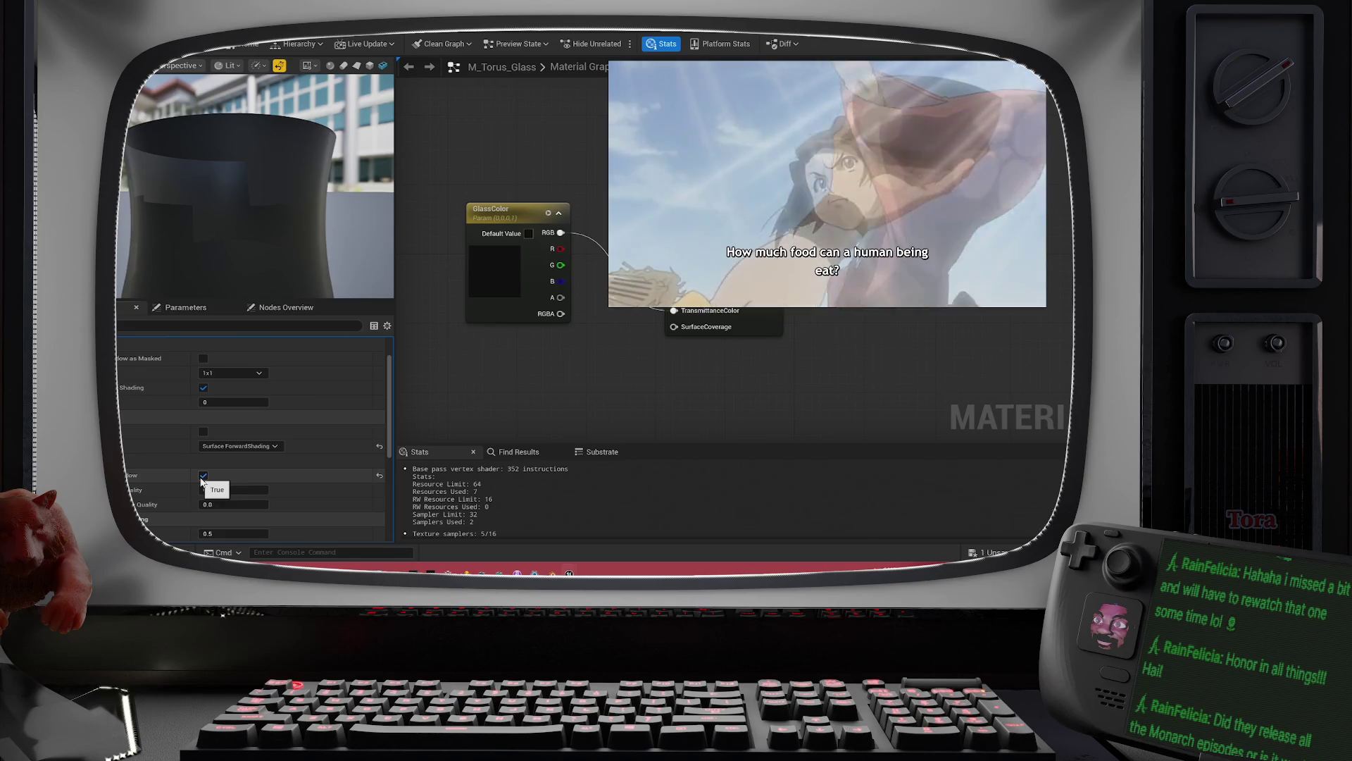
click(203, 477)
scroll(301, 476, down, 1)
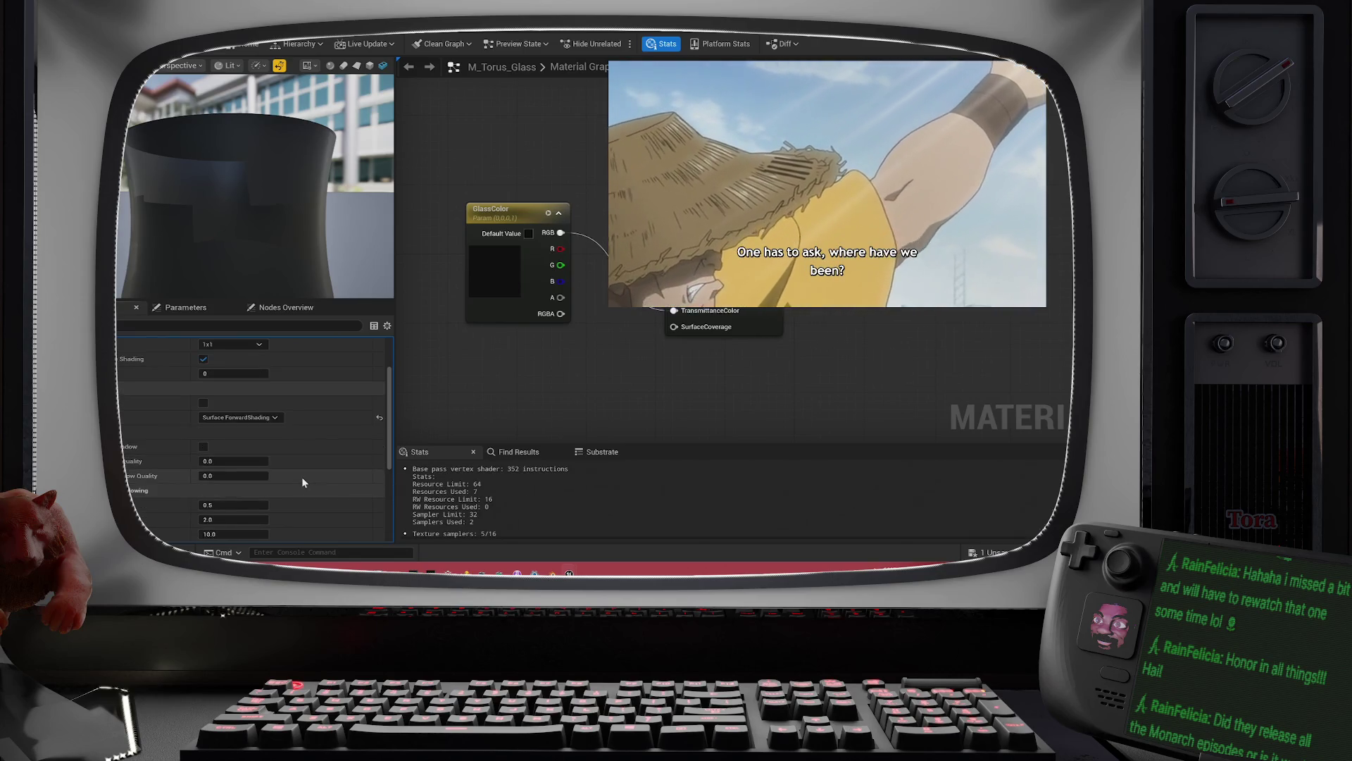
scroll(303, 481, down, 3)
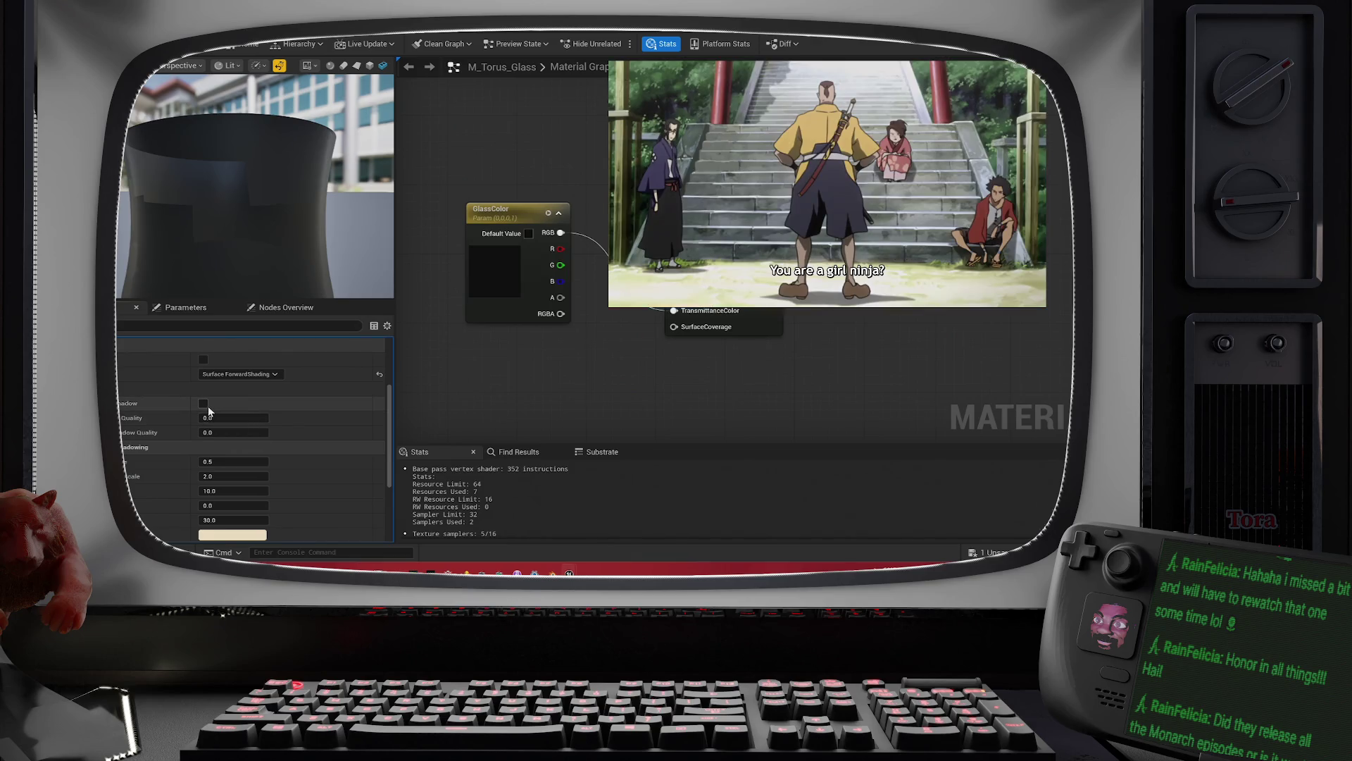
click(204, 404)
click(211, 417)
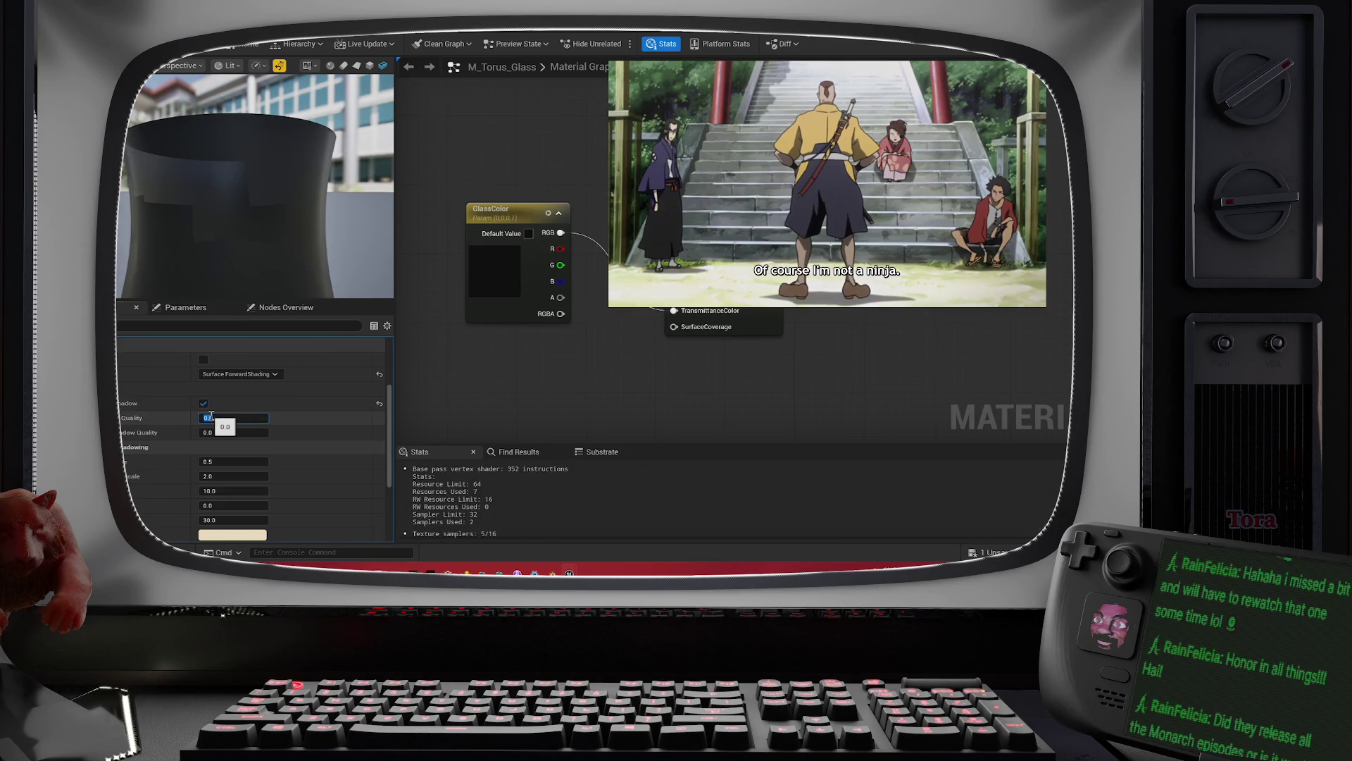
text(1)
key(Return)
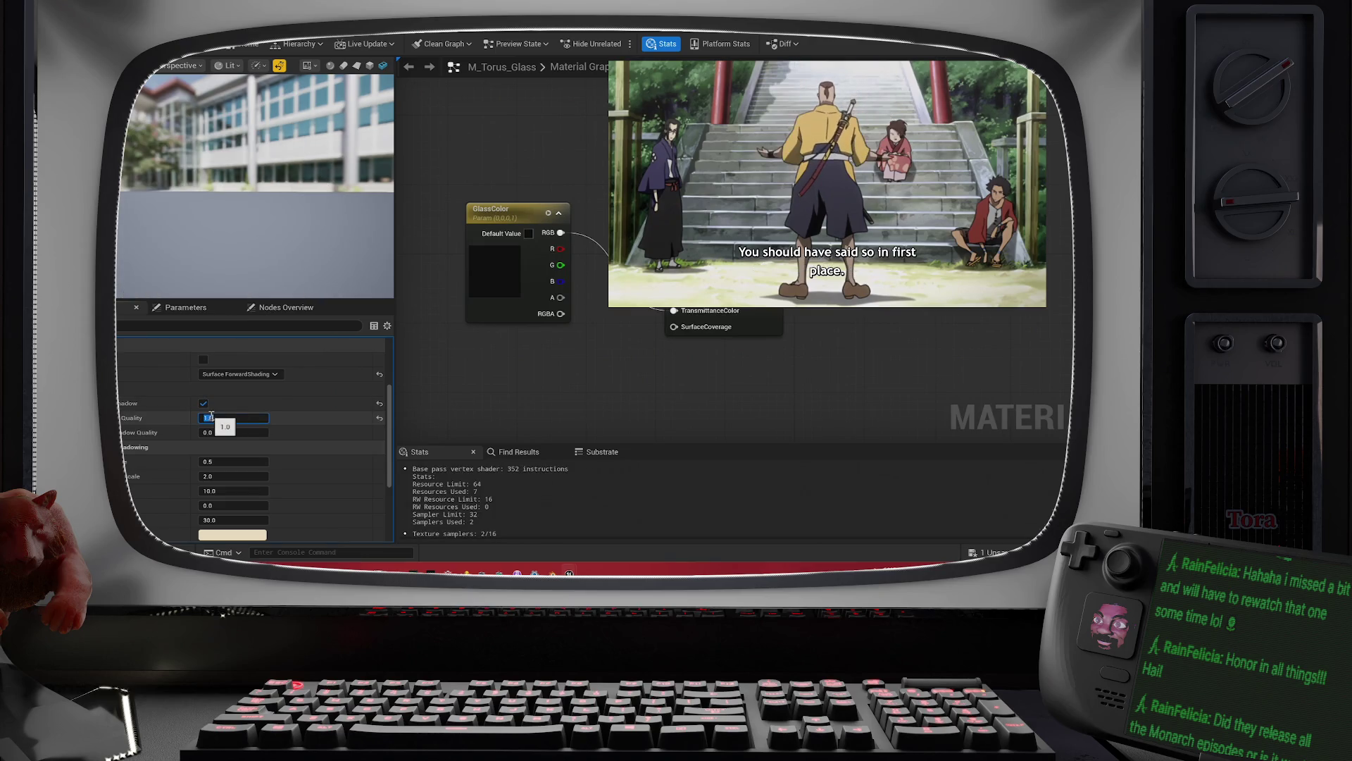
click(209, 432)
text(1)
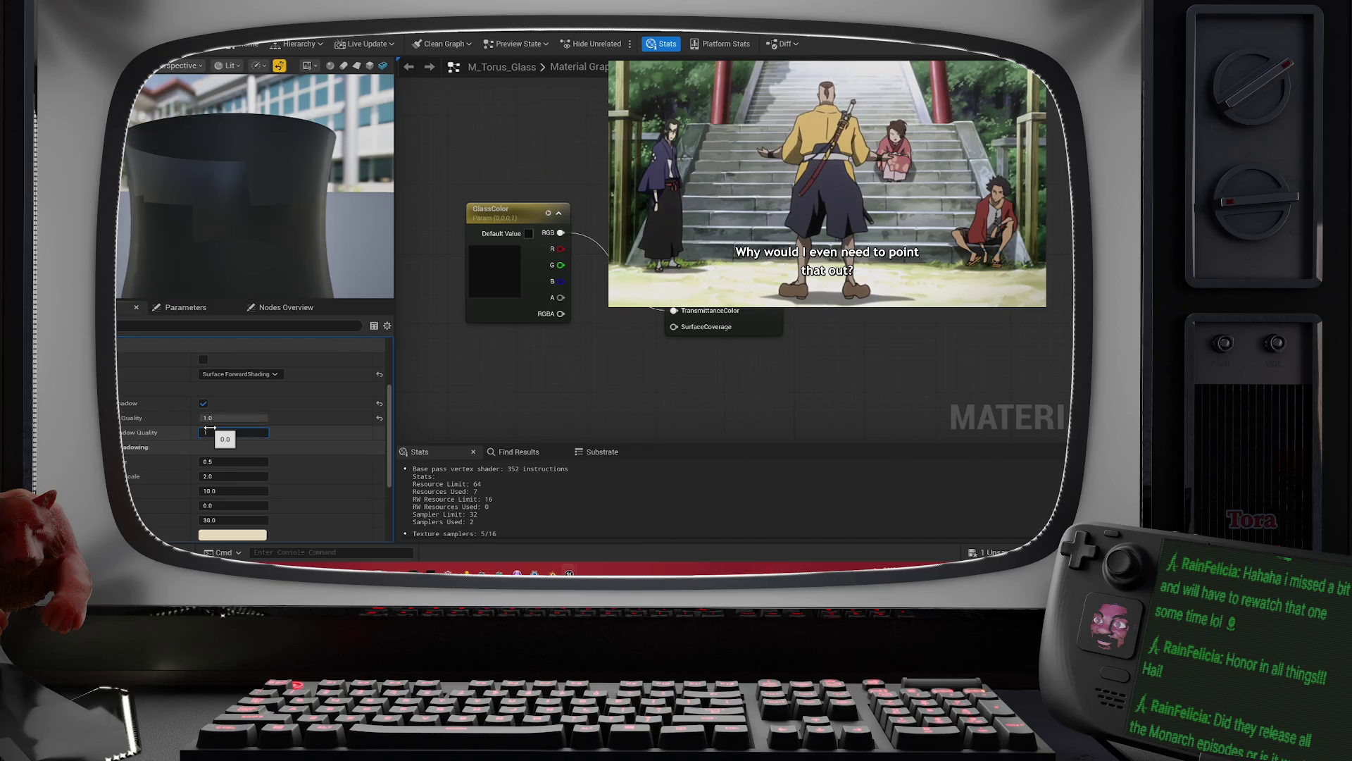
key(Return)
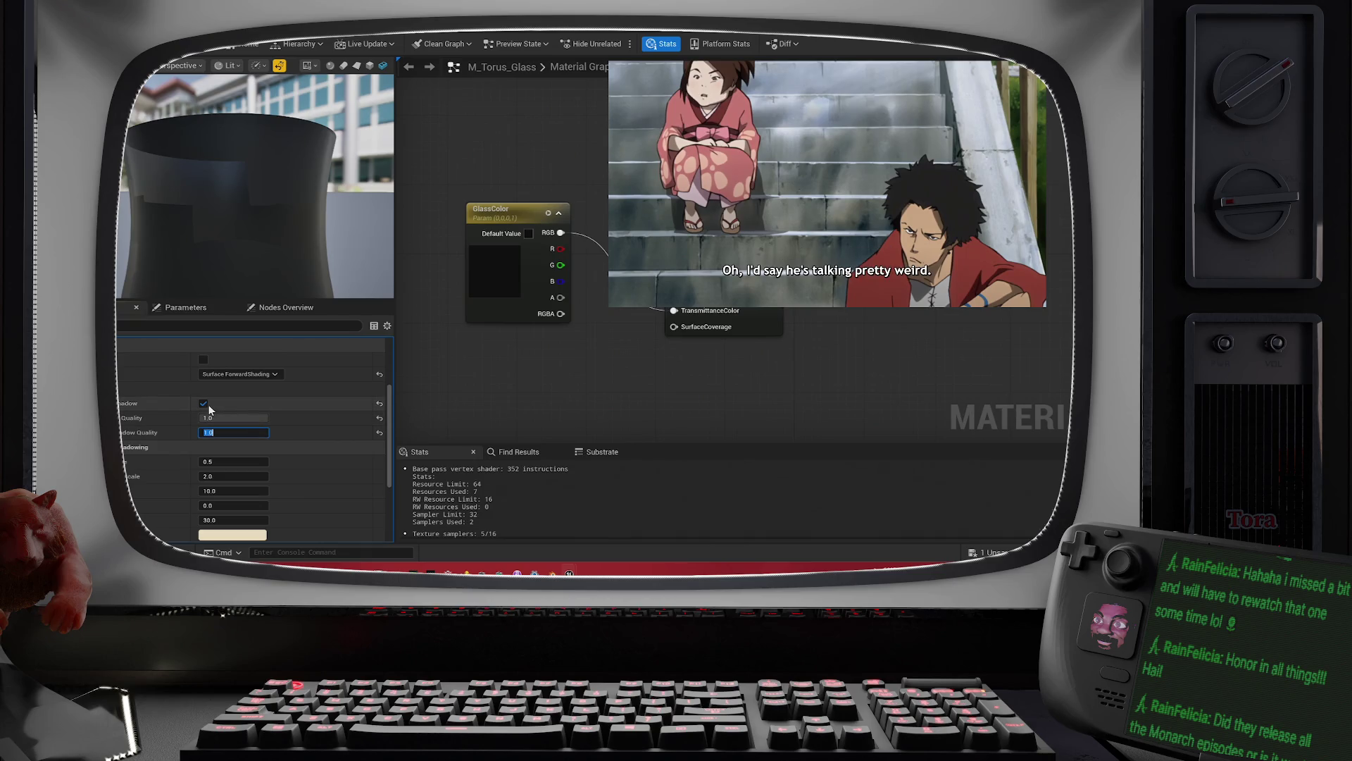
click(209, 406)
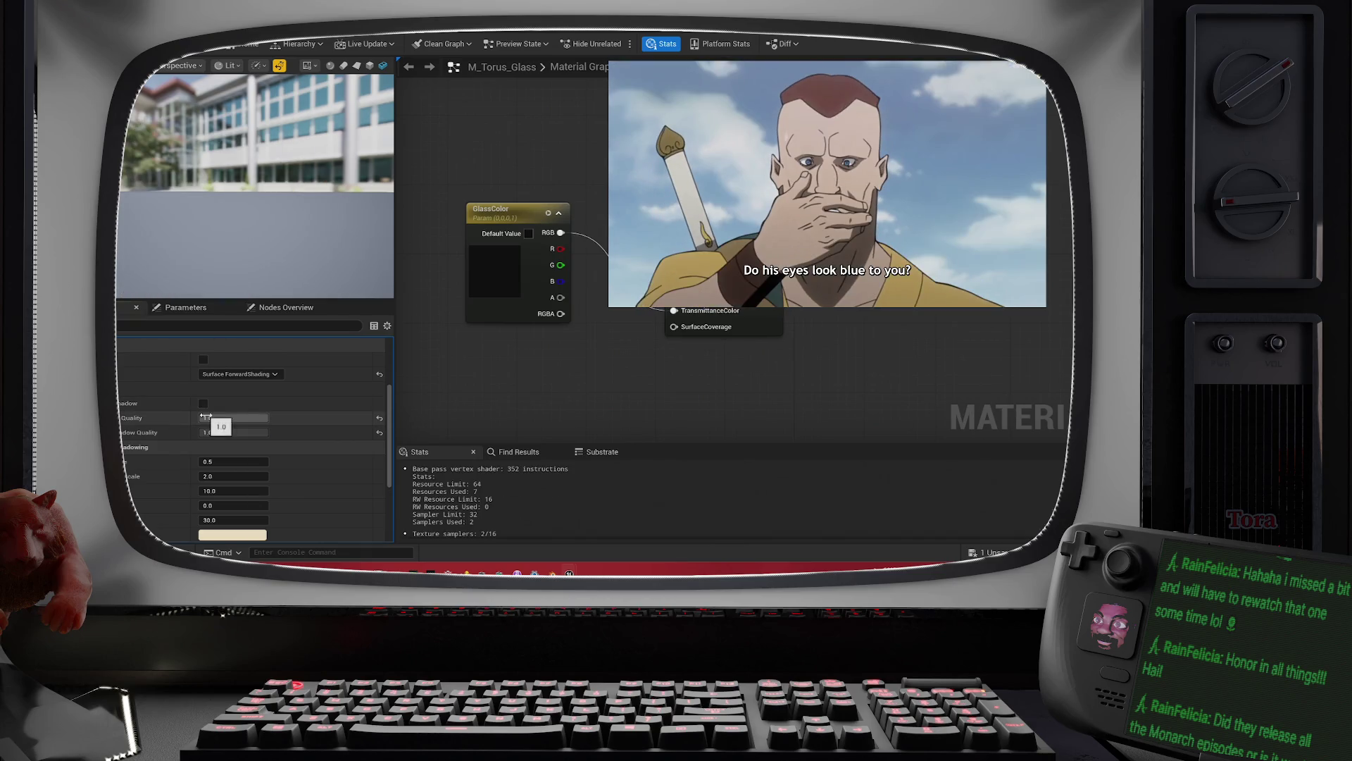
text(0)
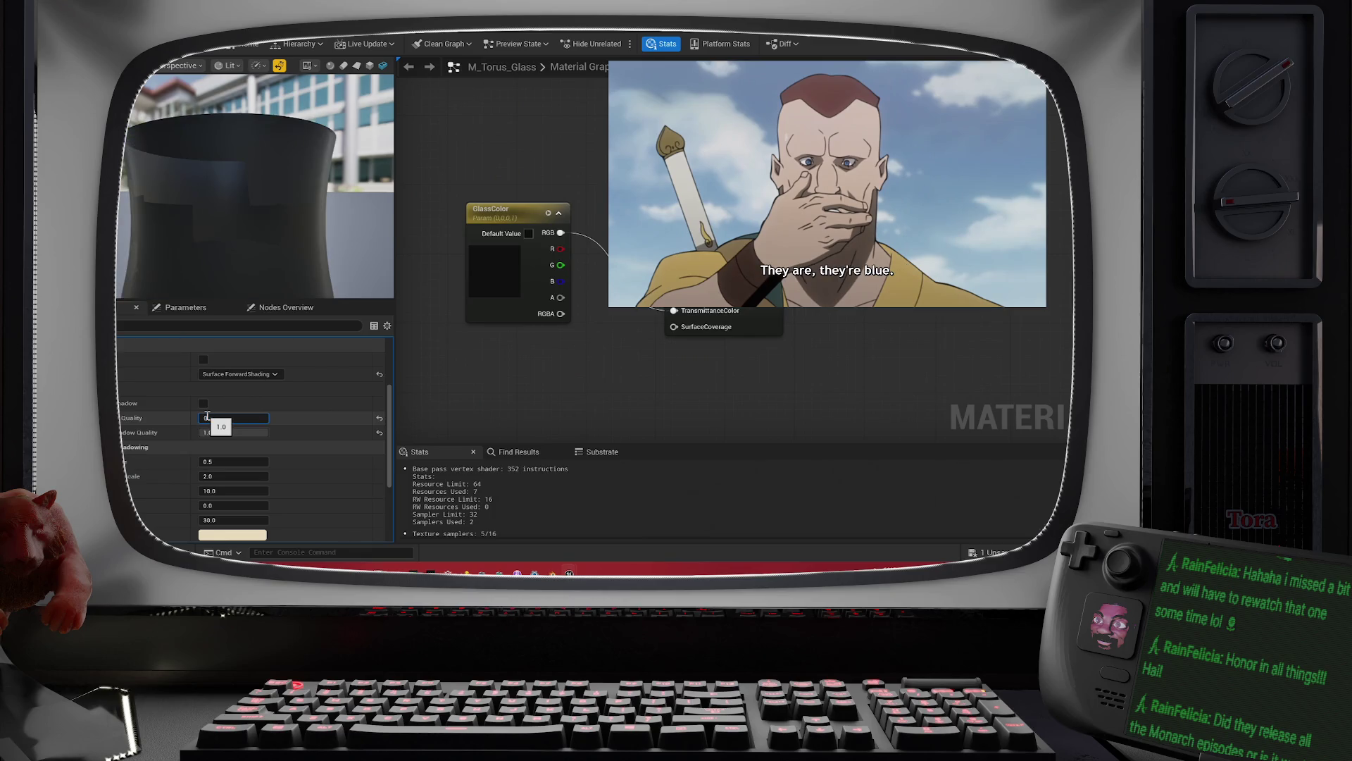
click(215, 432)
text(0)
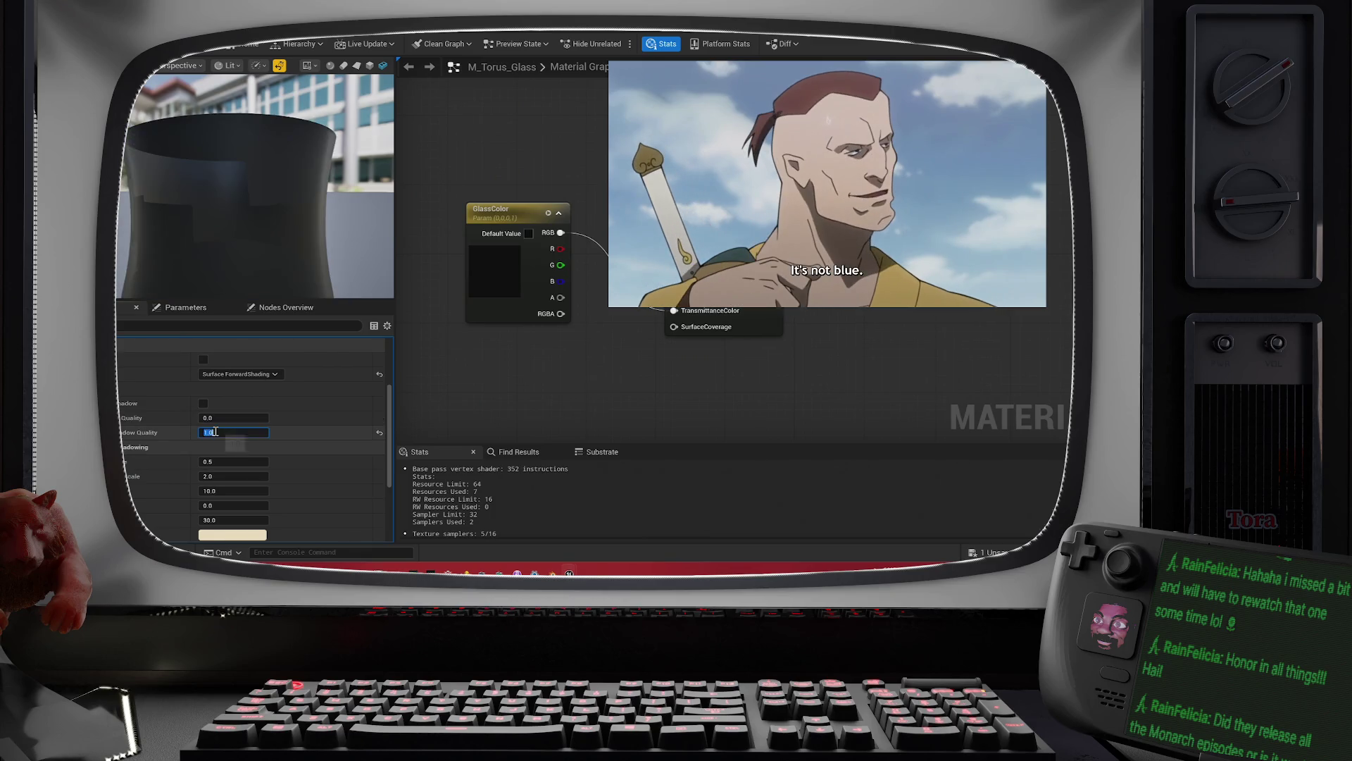
click(212, 462)
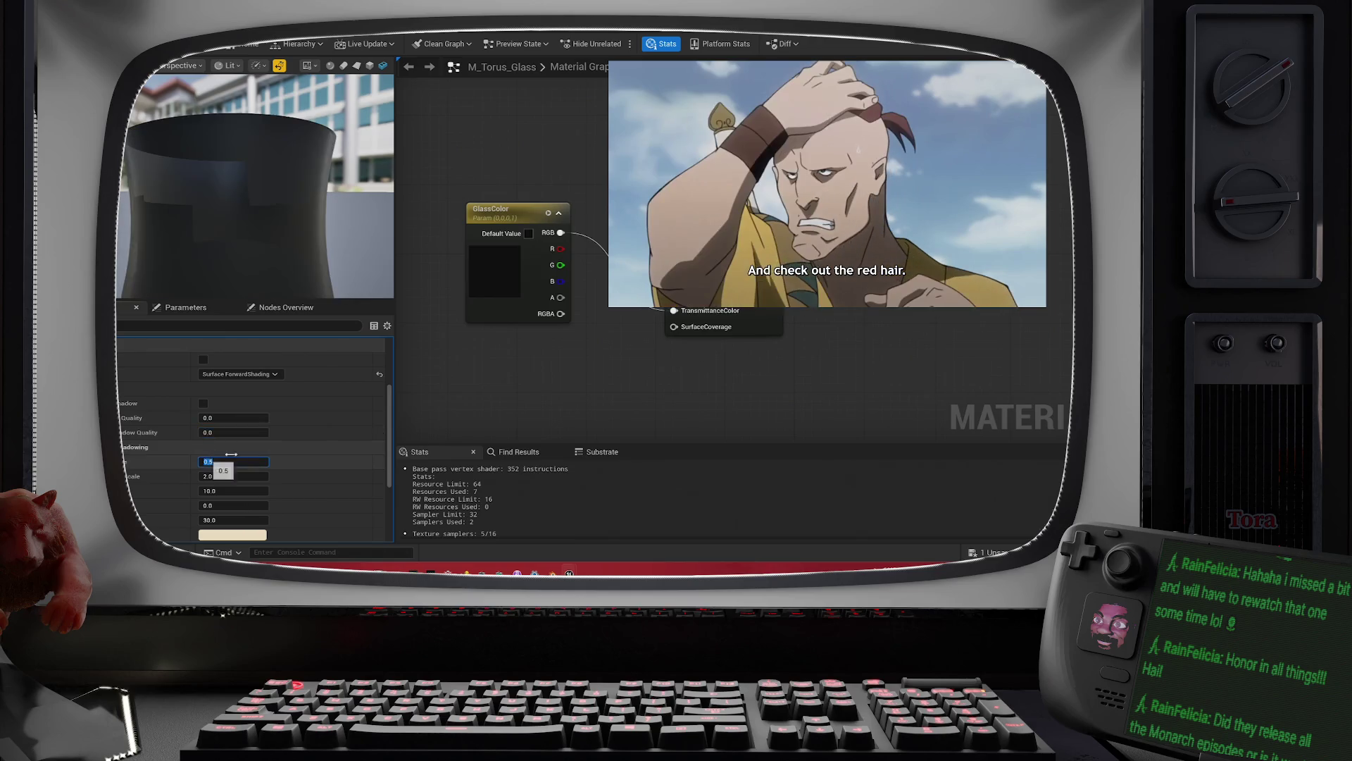
click(424, 411)
scroll(262, 426, down, 2)
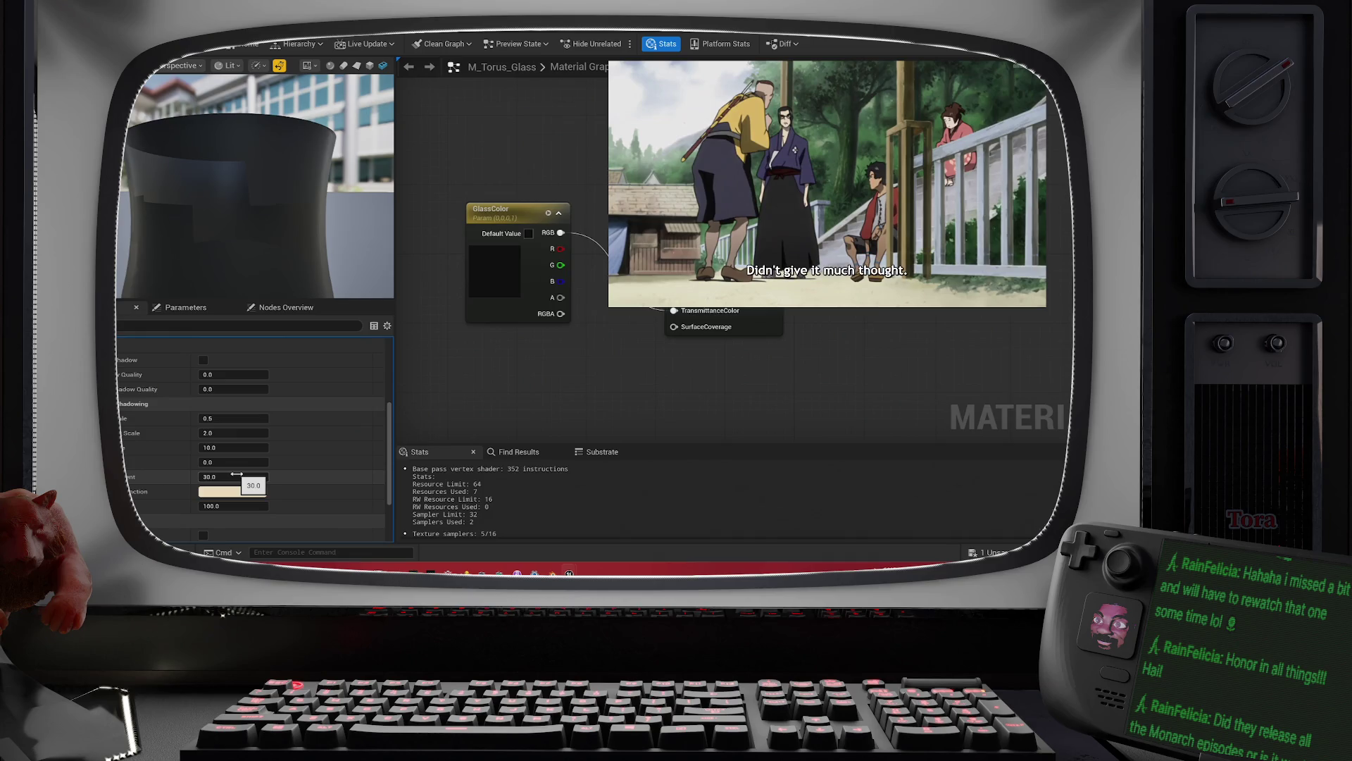
Step: Find the translucency settings and toggle the Thin Translucent Shadows checkbox off and back on
scroll(298, 482, down, 2)
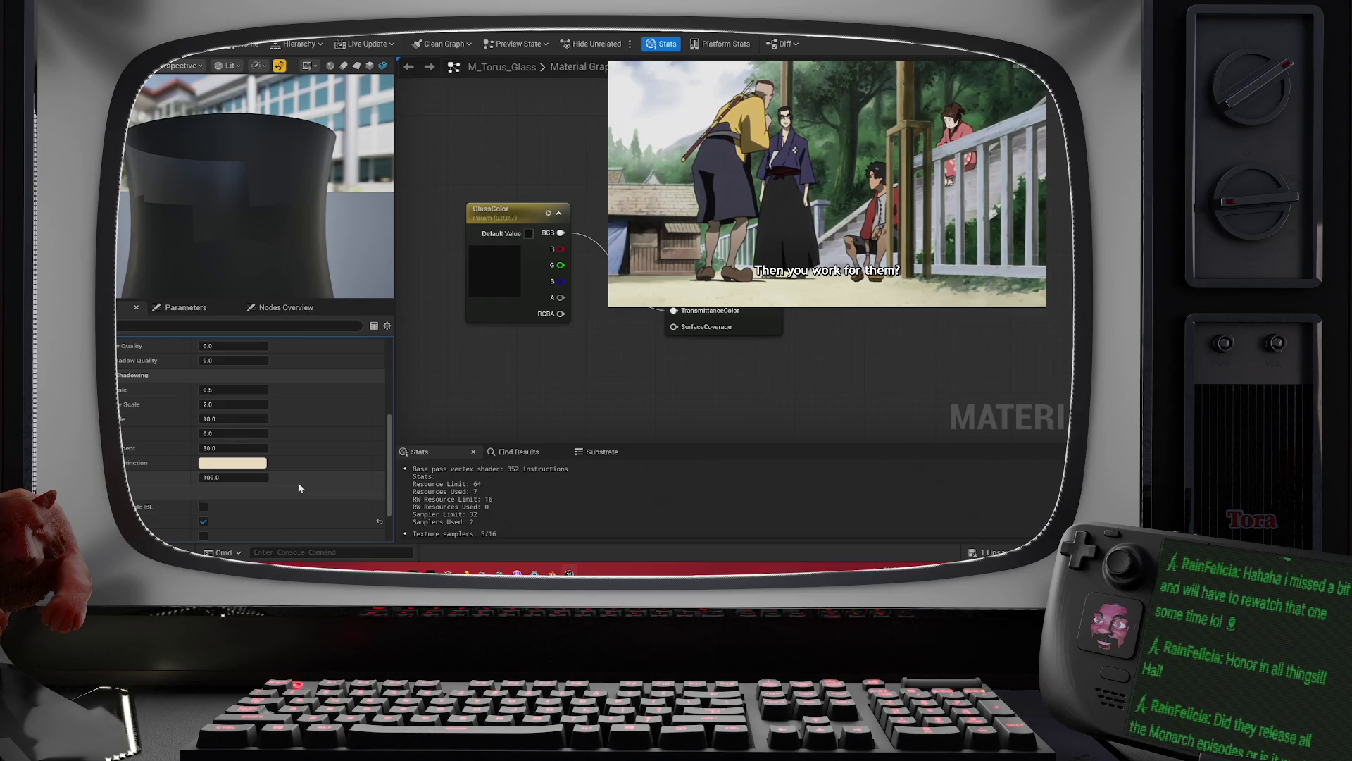
scroll(300, 485, down, 2)
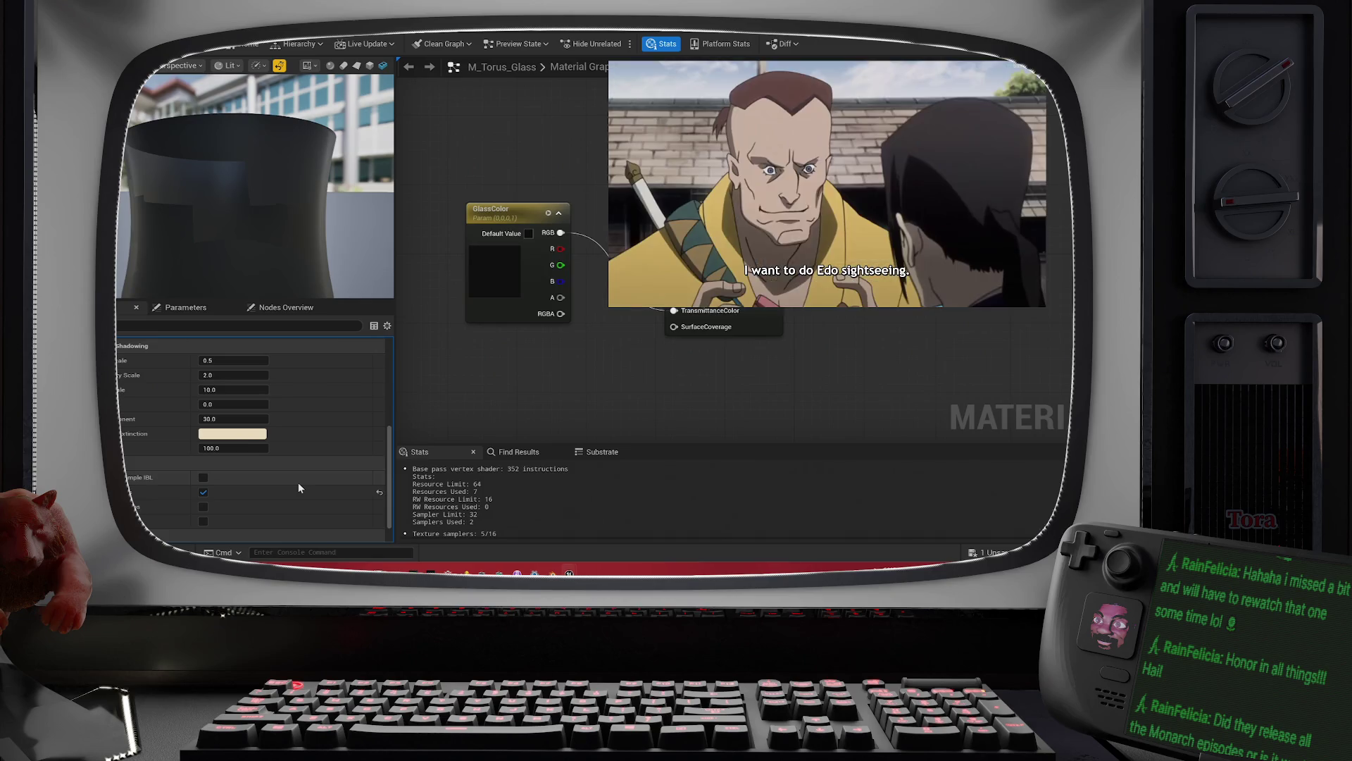
scroll(298, 482, down, 2)
scroll(299, 487, up, 5)
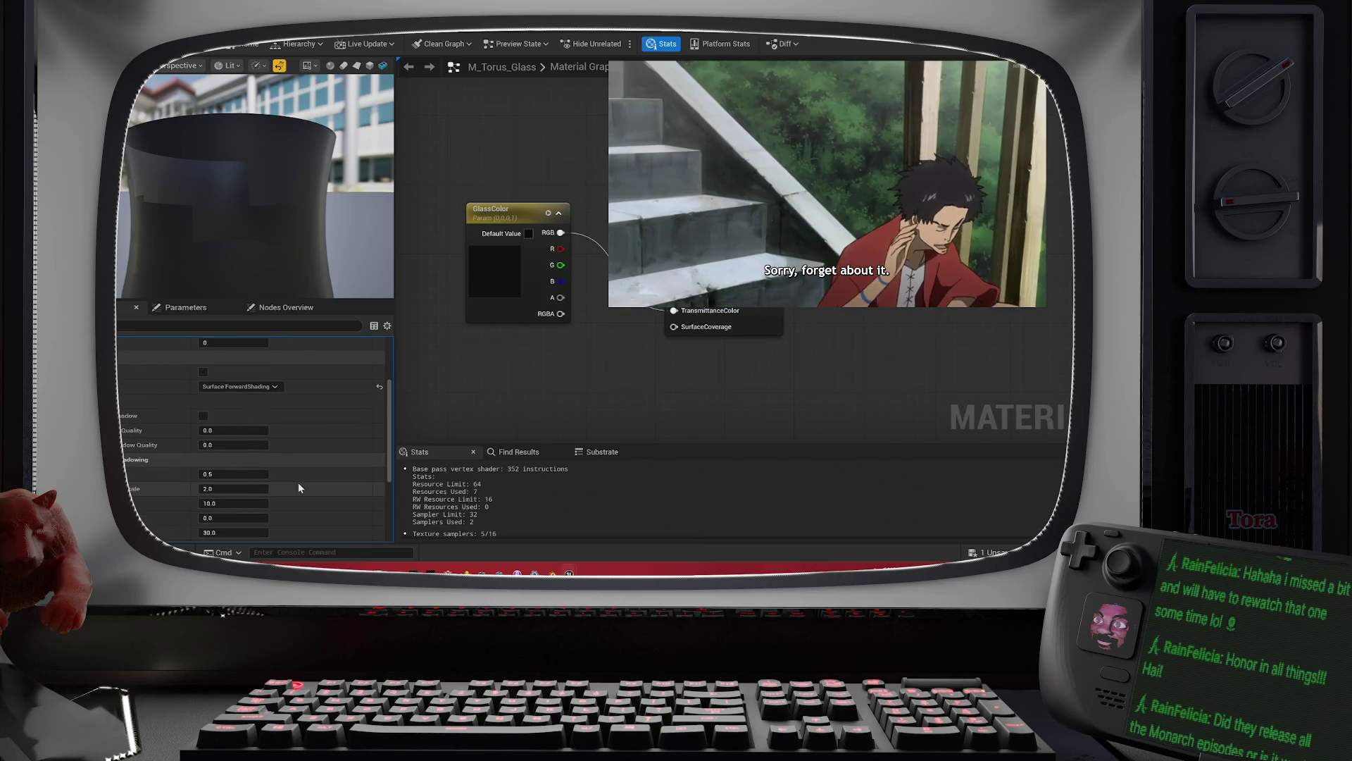
scroll(298, 483, up, 1)
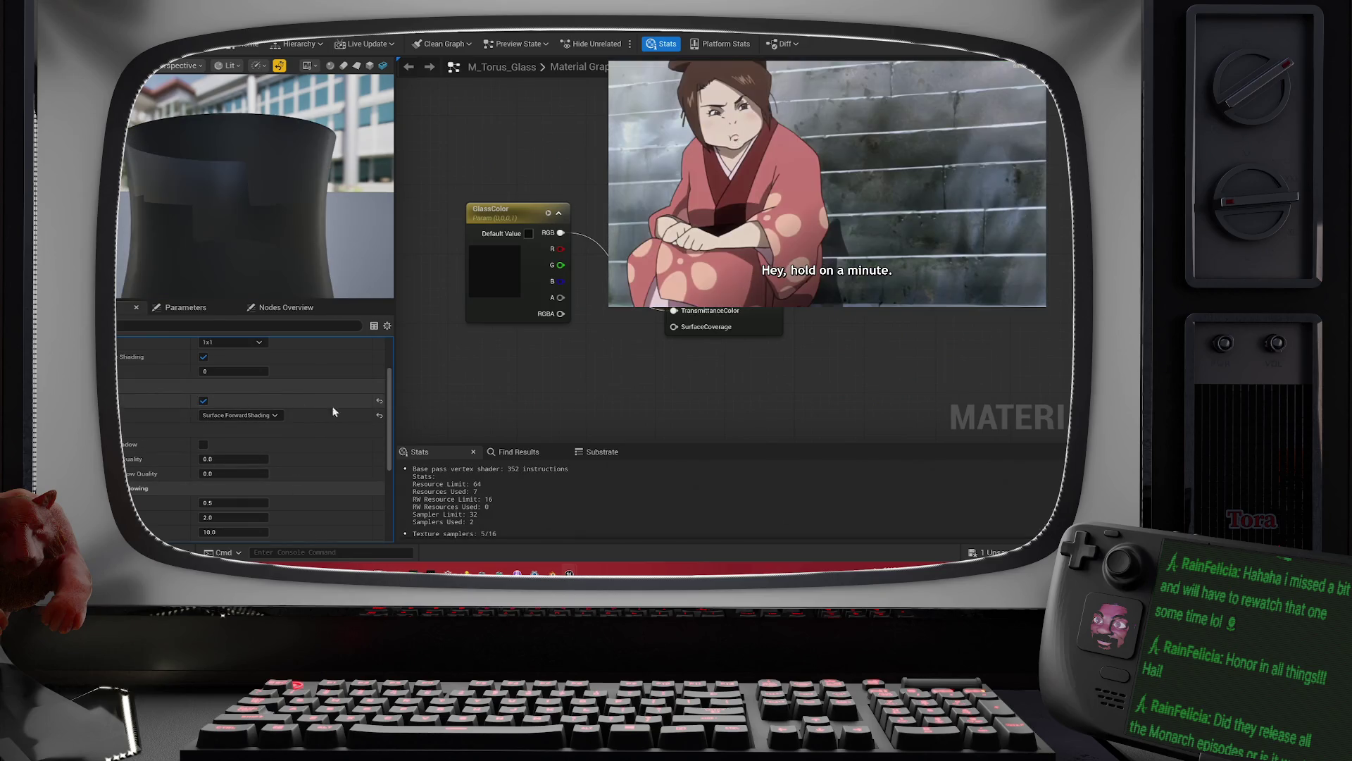
scroll(335, 412, up, 2)
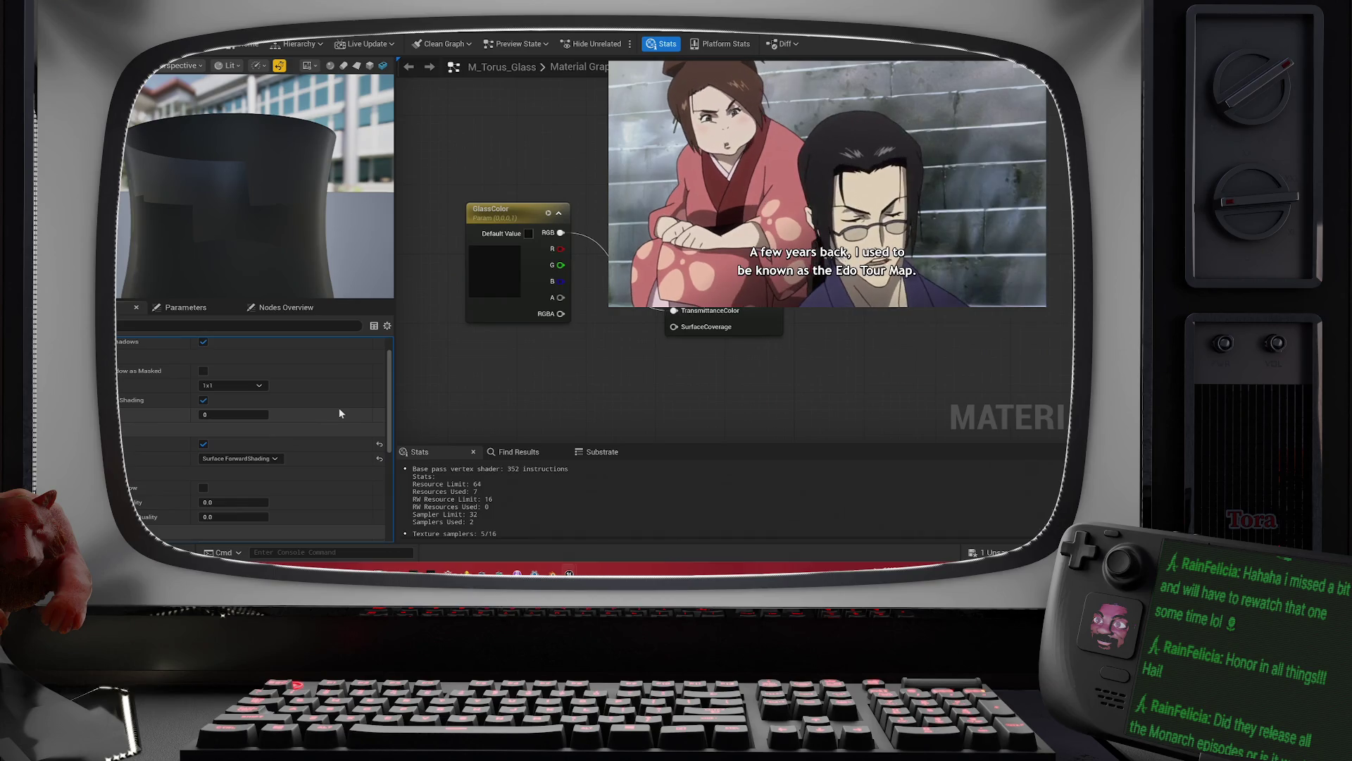
scroll(339, 413, up, 1)
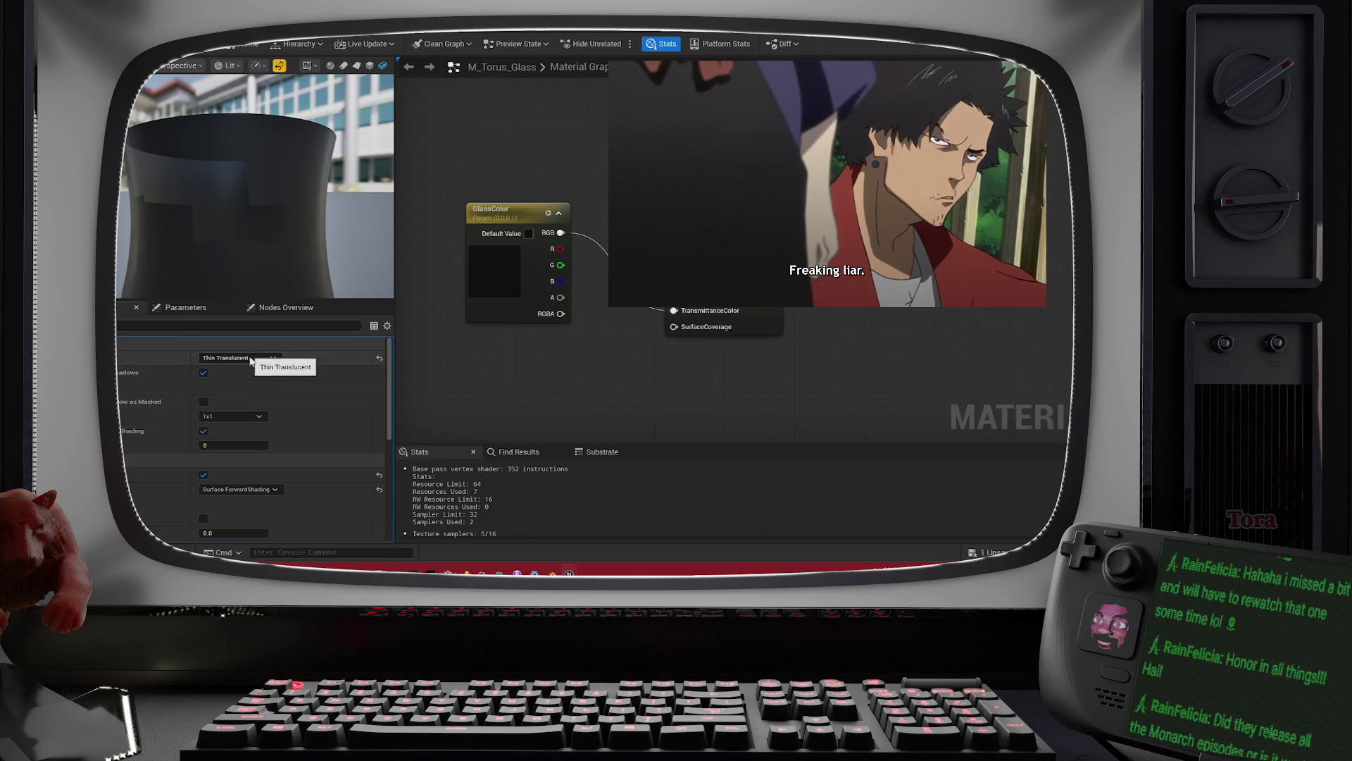
click(203, 372)
click(203, 373)
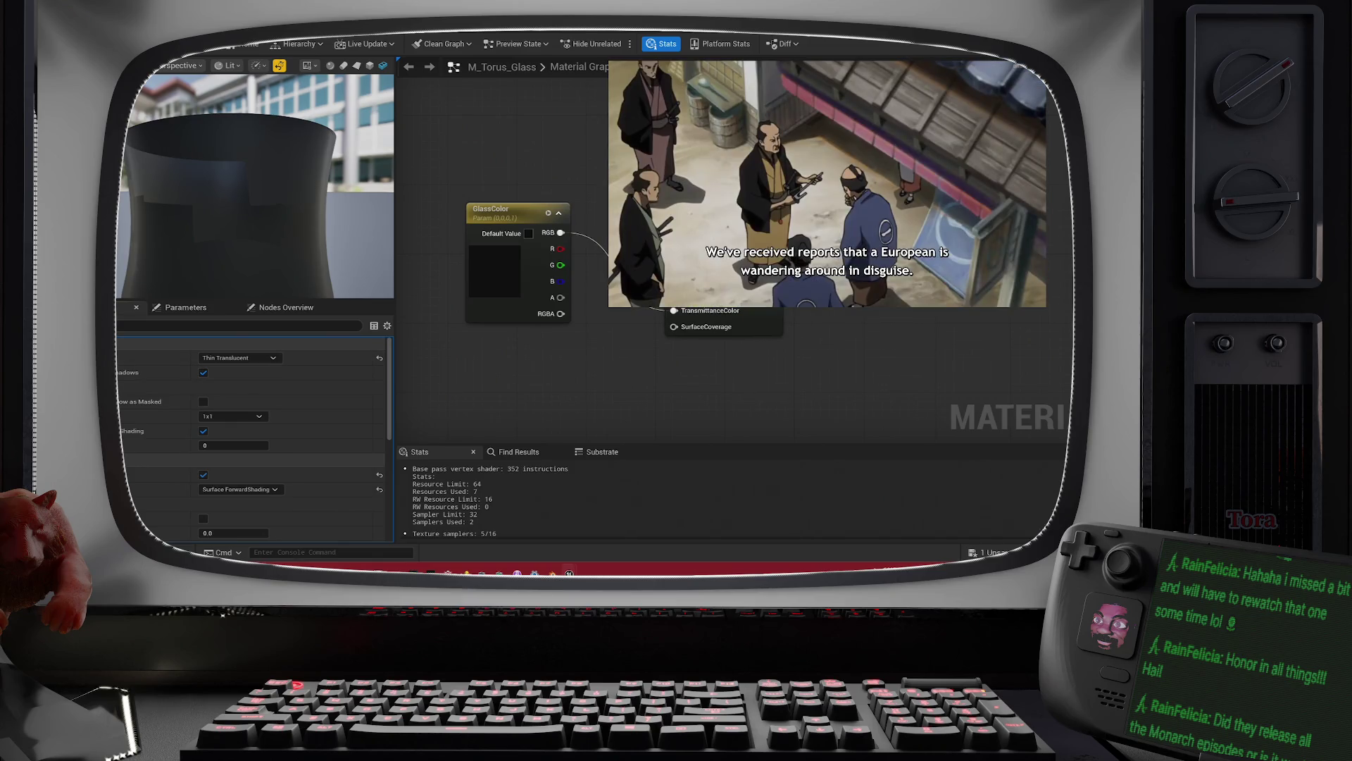
Step: Disable one translucency option and enable another further down on M_Torus_Glass
scroll(253, 437, up, 2)
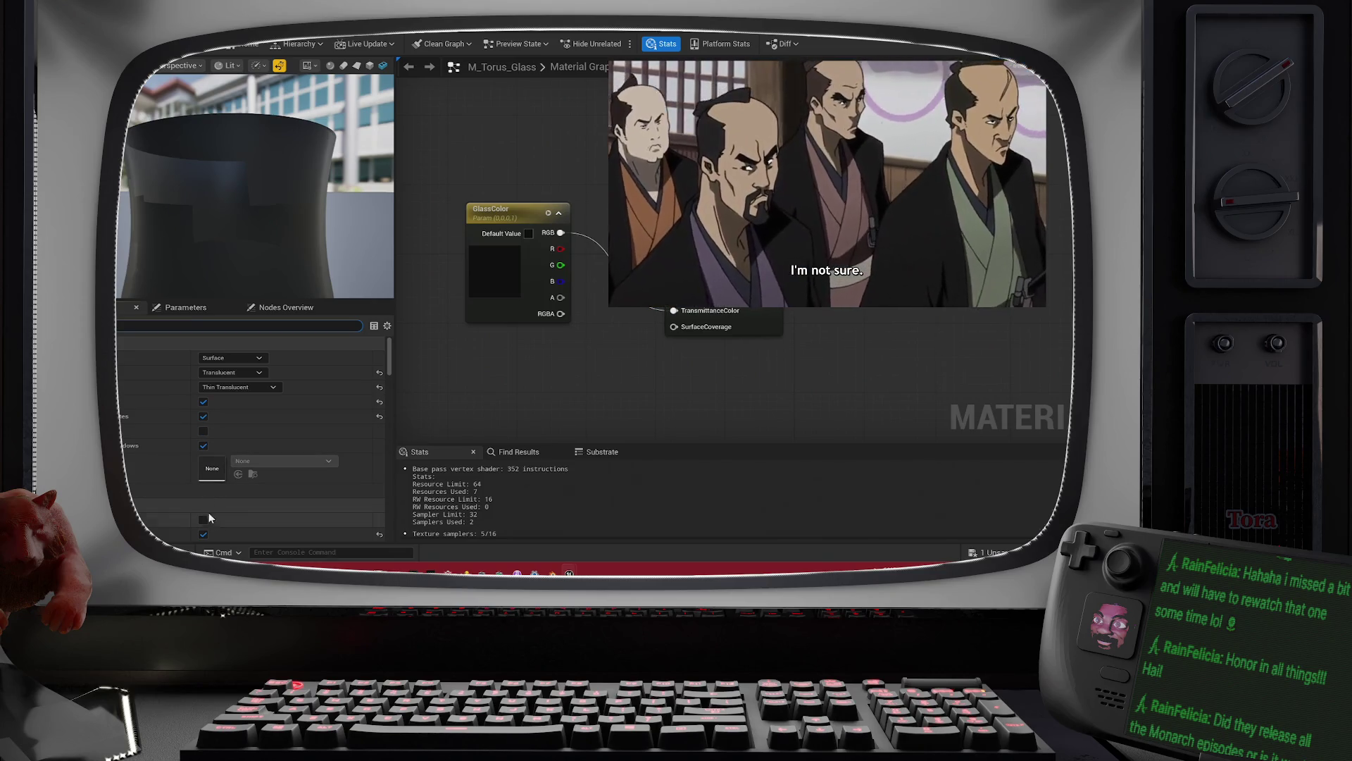
click(203, 402)
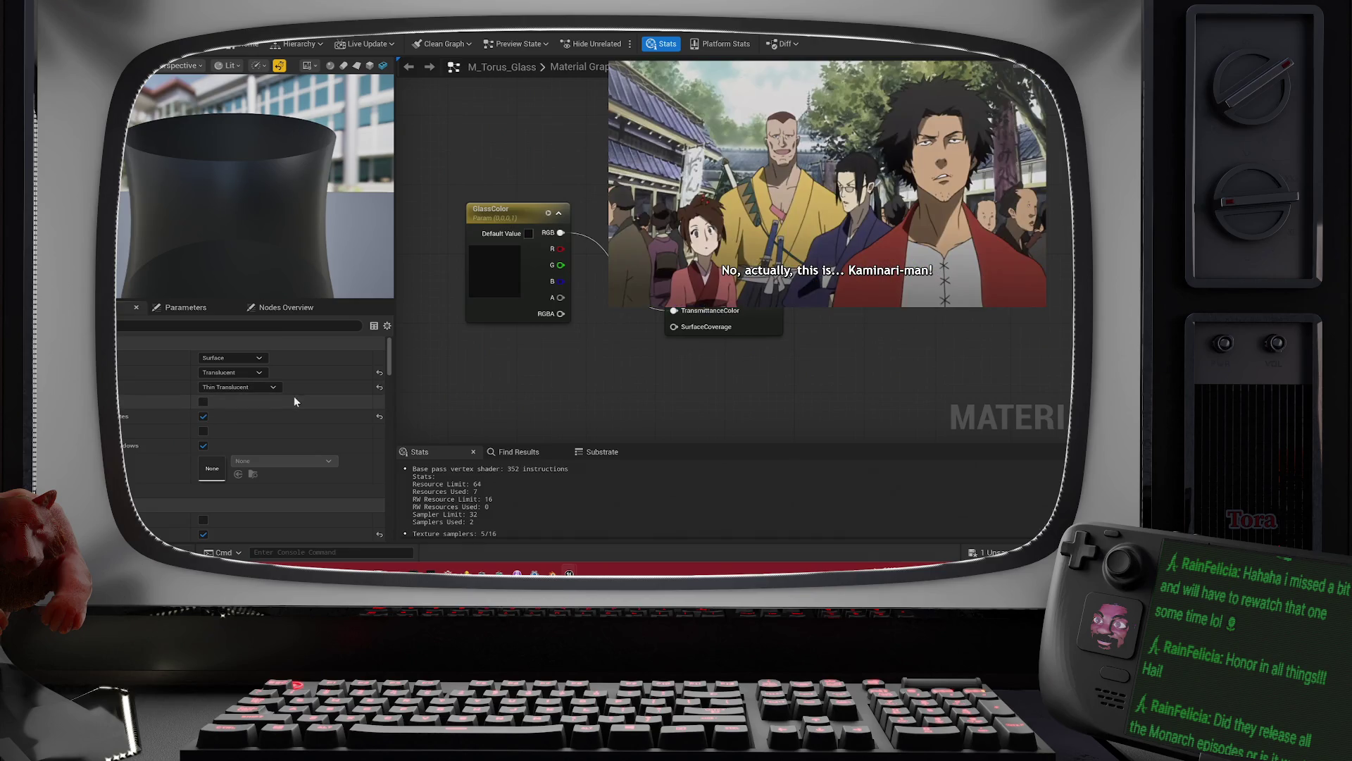
scroll(295, 399, down, 2)
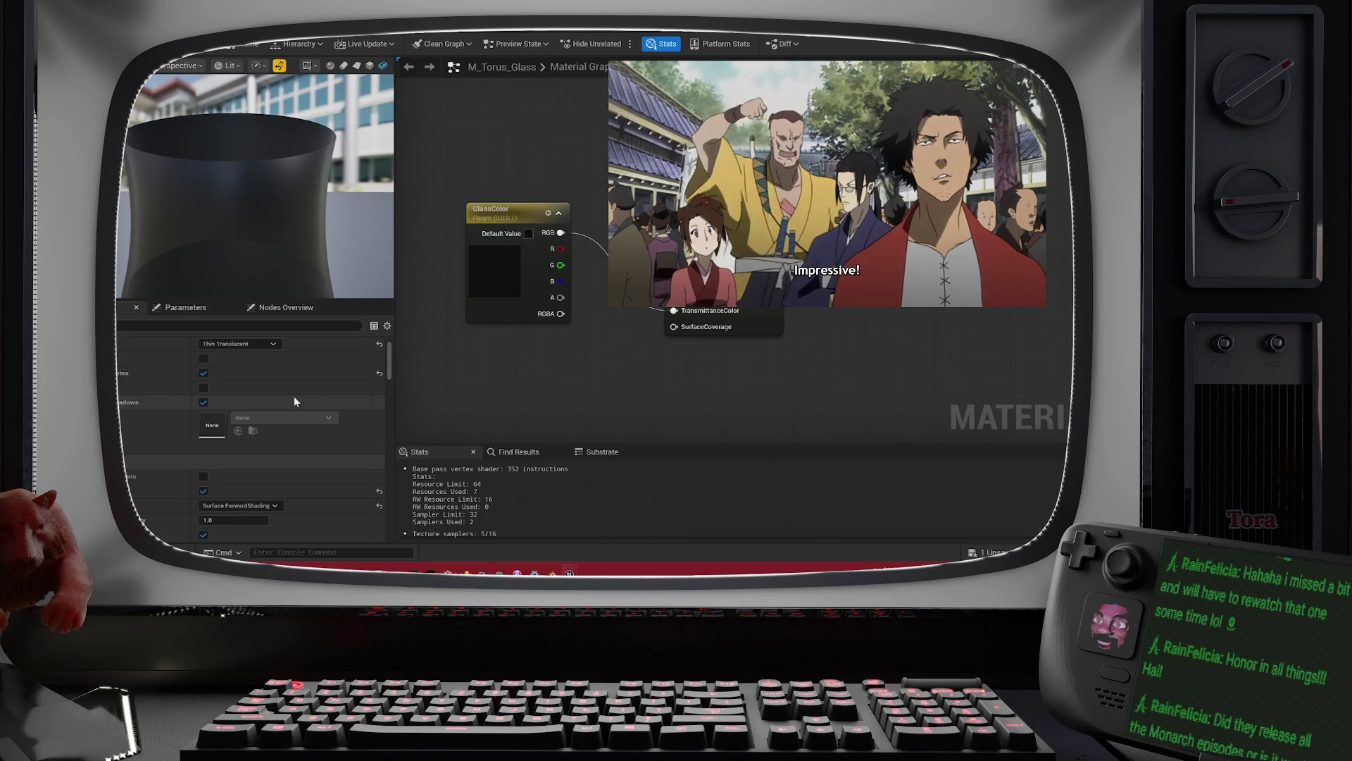
scroll(295, 401, down, 1)
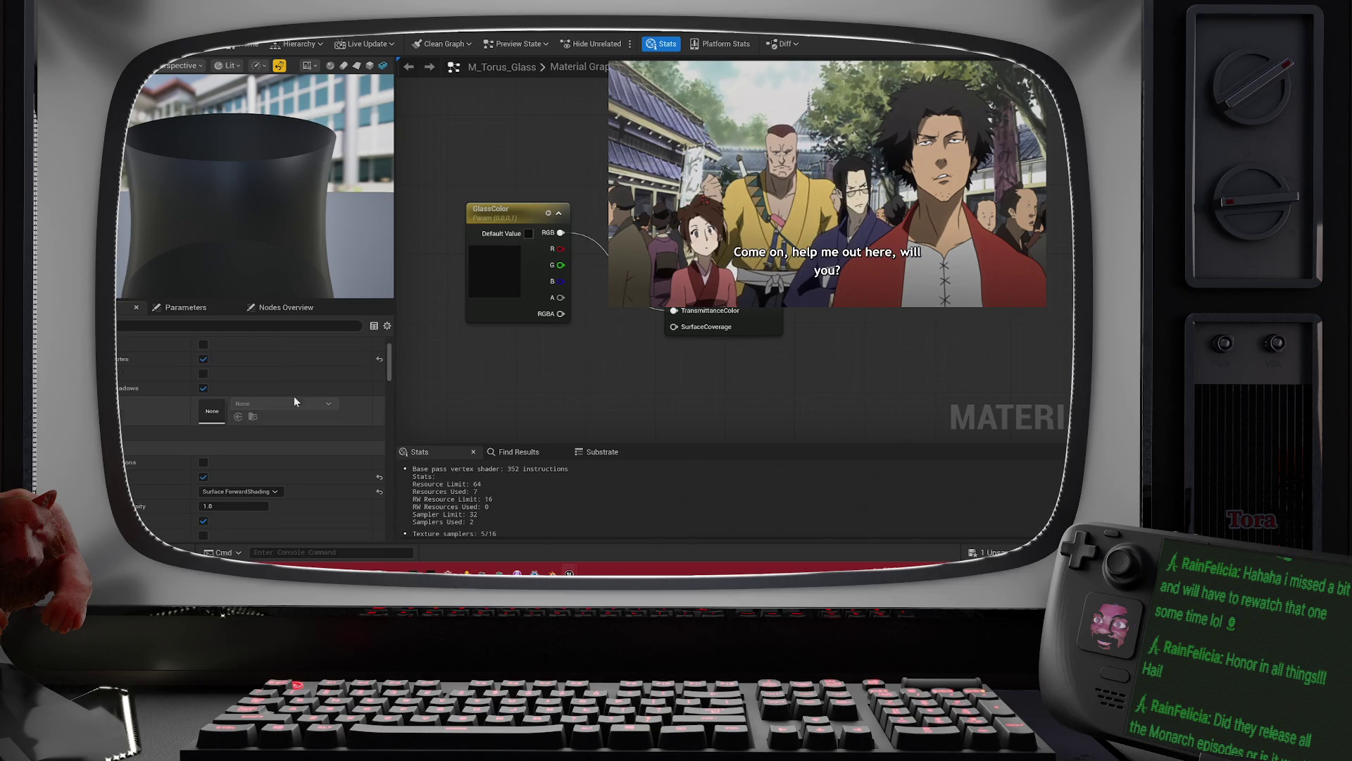
click(203, 462)
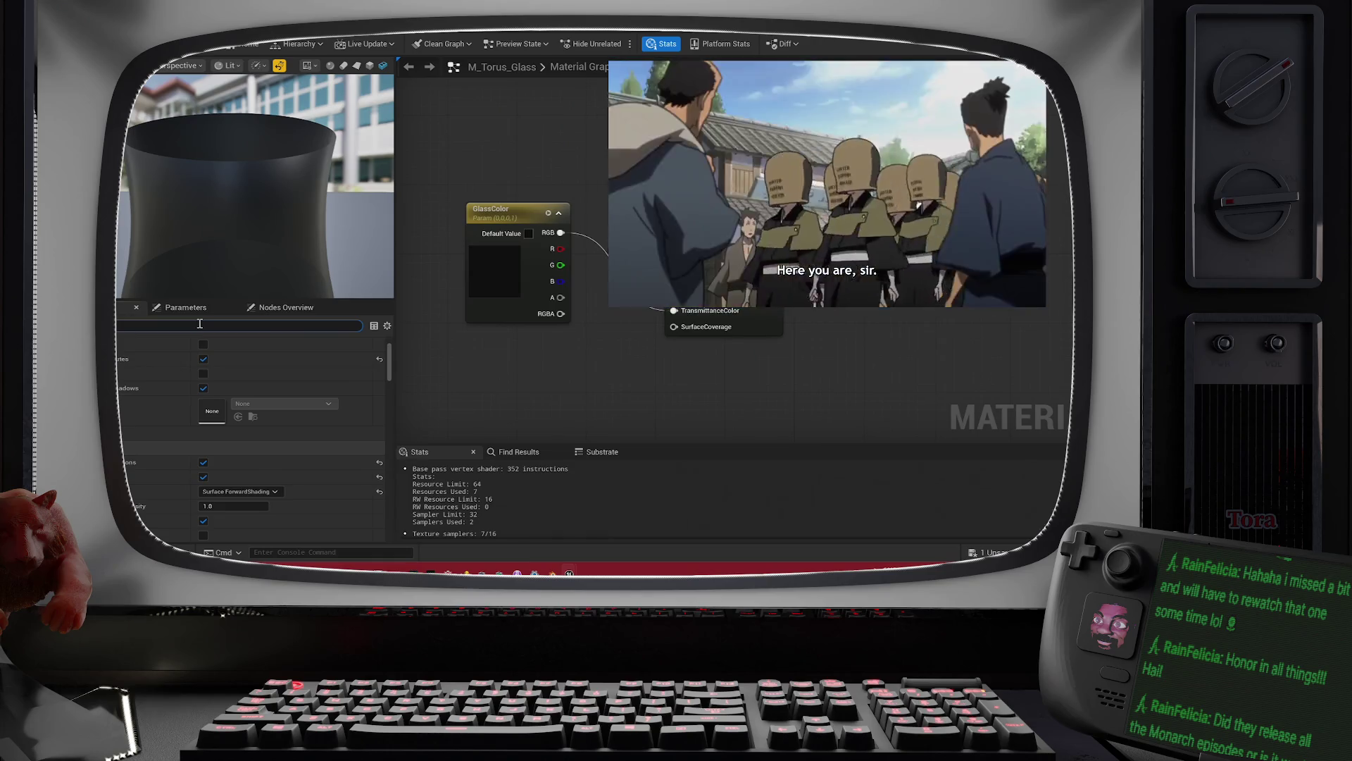
Step: Keep M_Torus_Glass Decal Response at Color Normal Roughness, save the material, and return to the torus level
scroll(199, 324, down, 5)
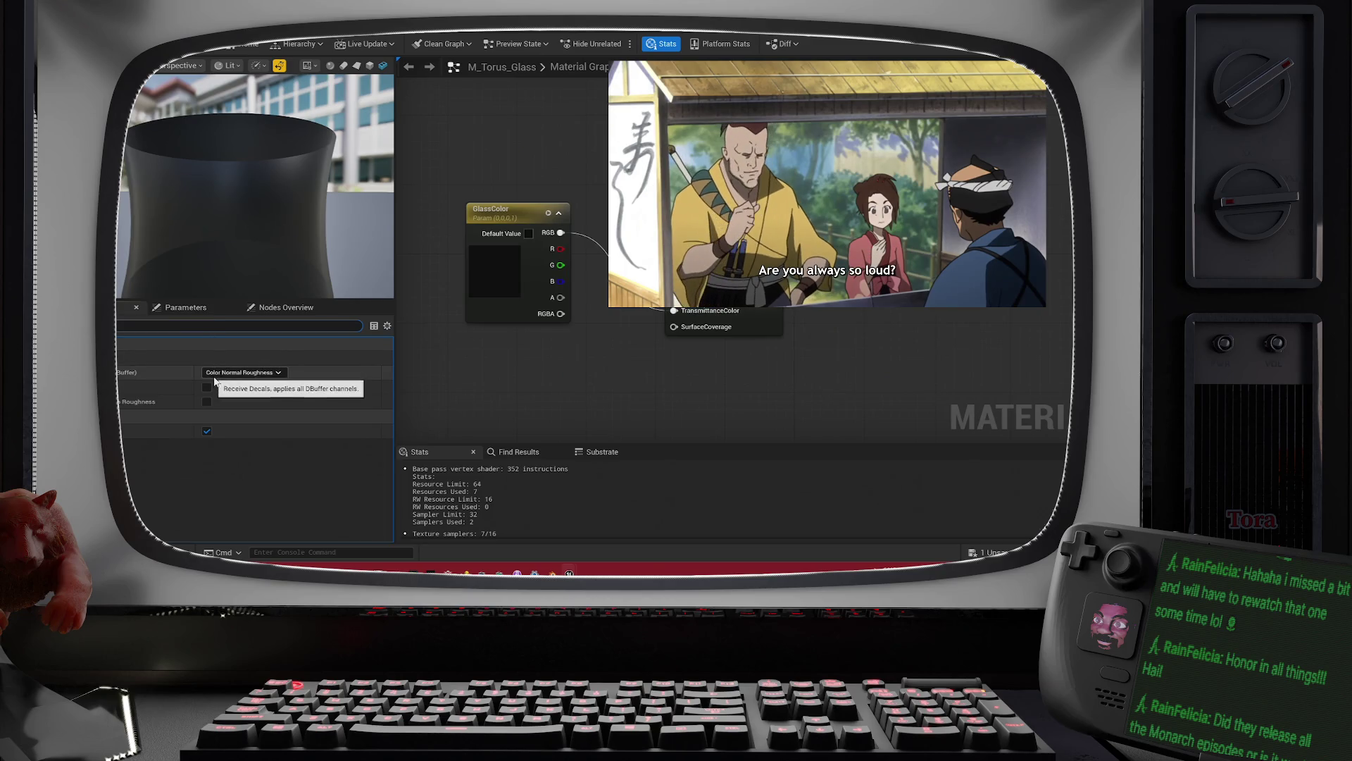
click(240, 373)
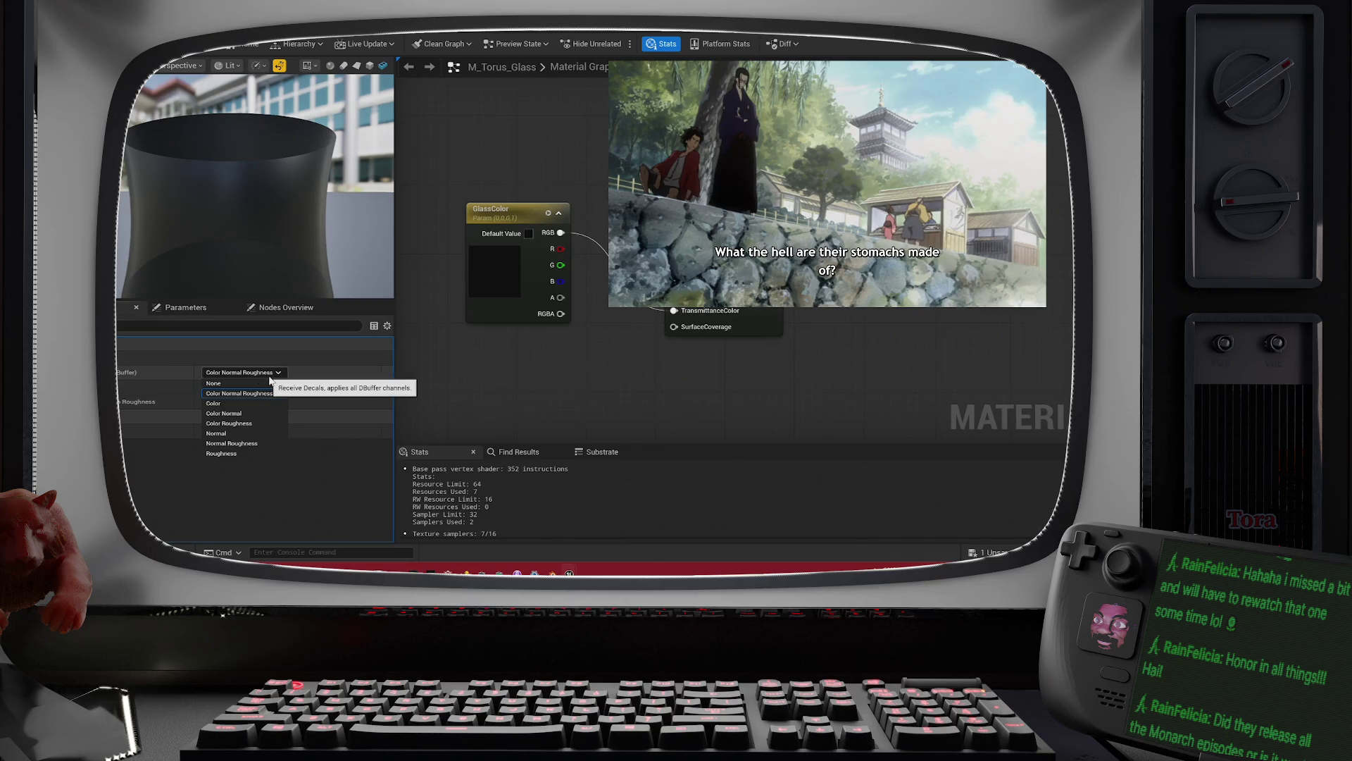
click(281, 484)
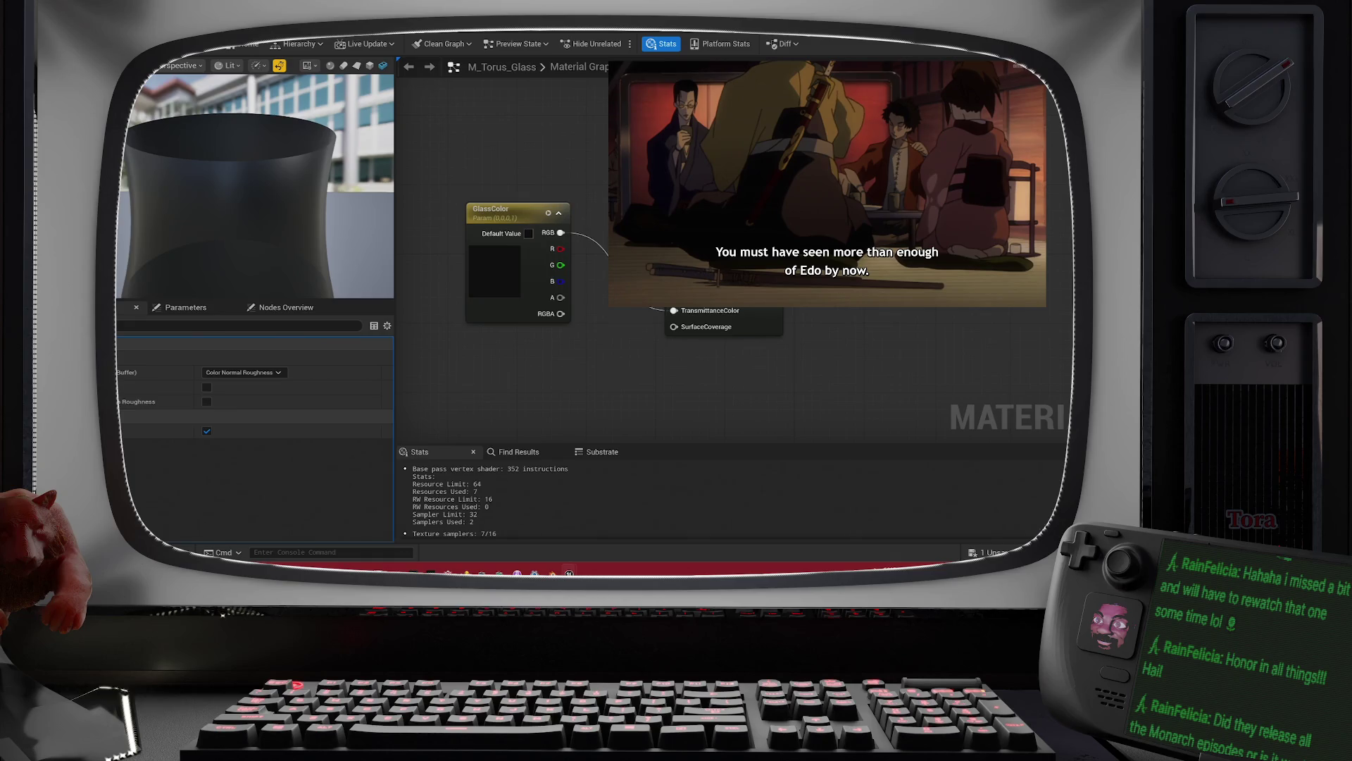
key(ctrl+s)
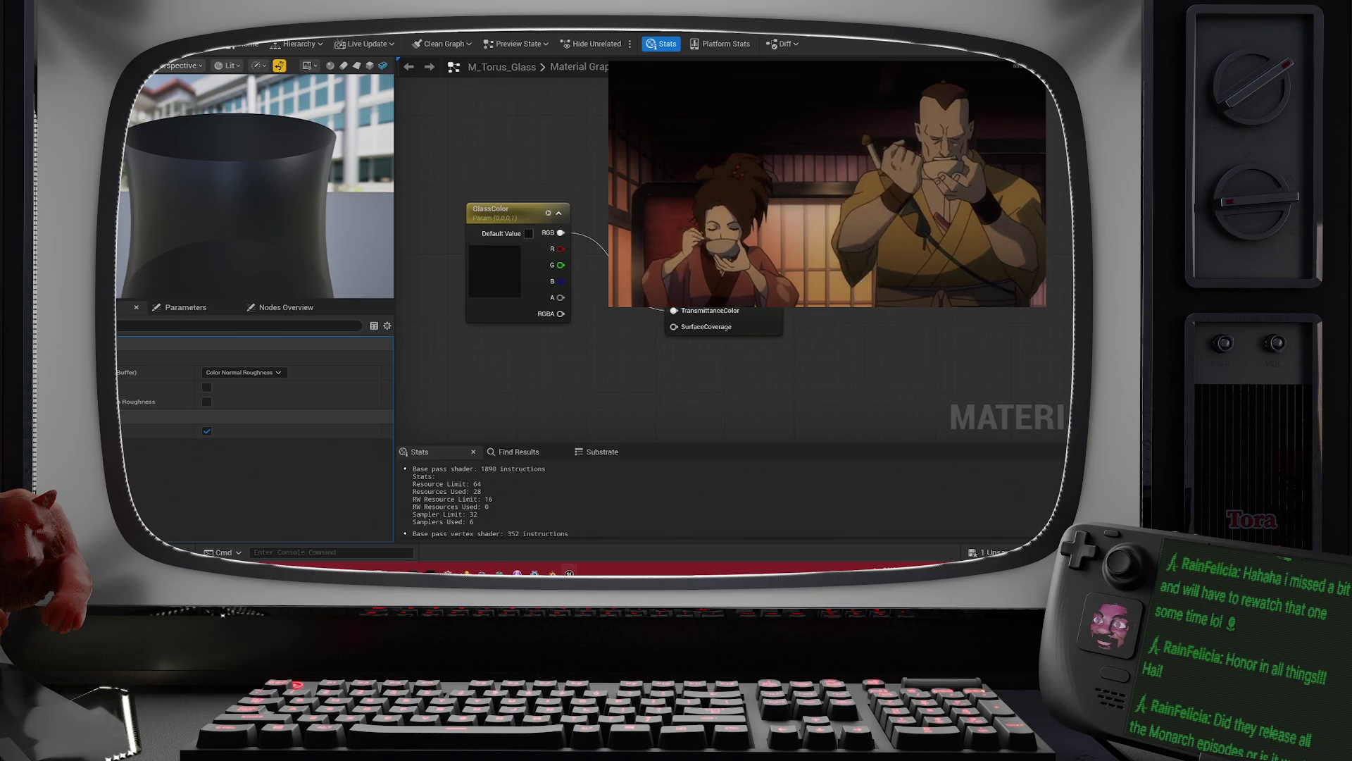
key(alt+Tab)
scroll(575, 225, down, 5)
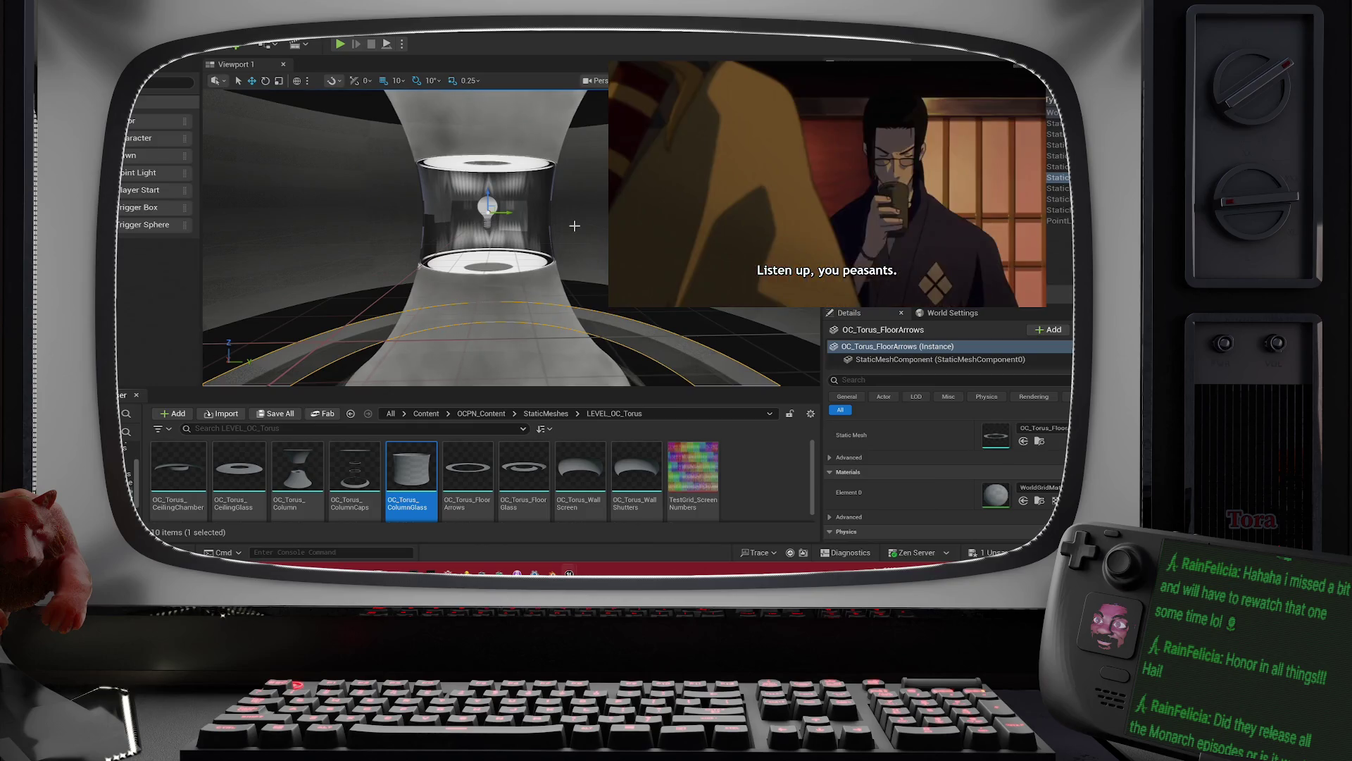
scroll(575, 225, down, 2)
drag(575, 226, 536, 222)
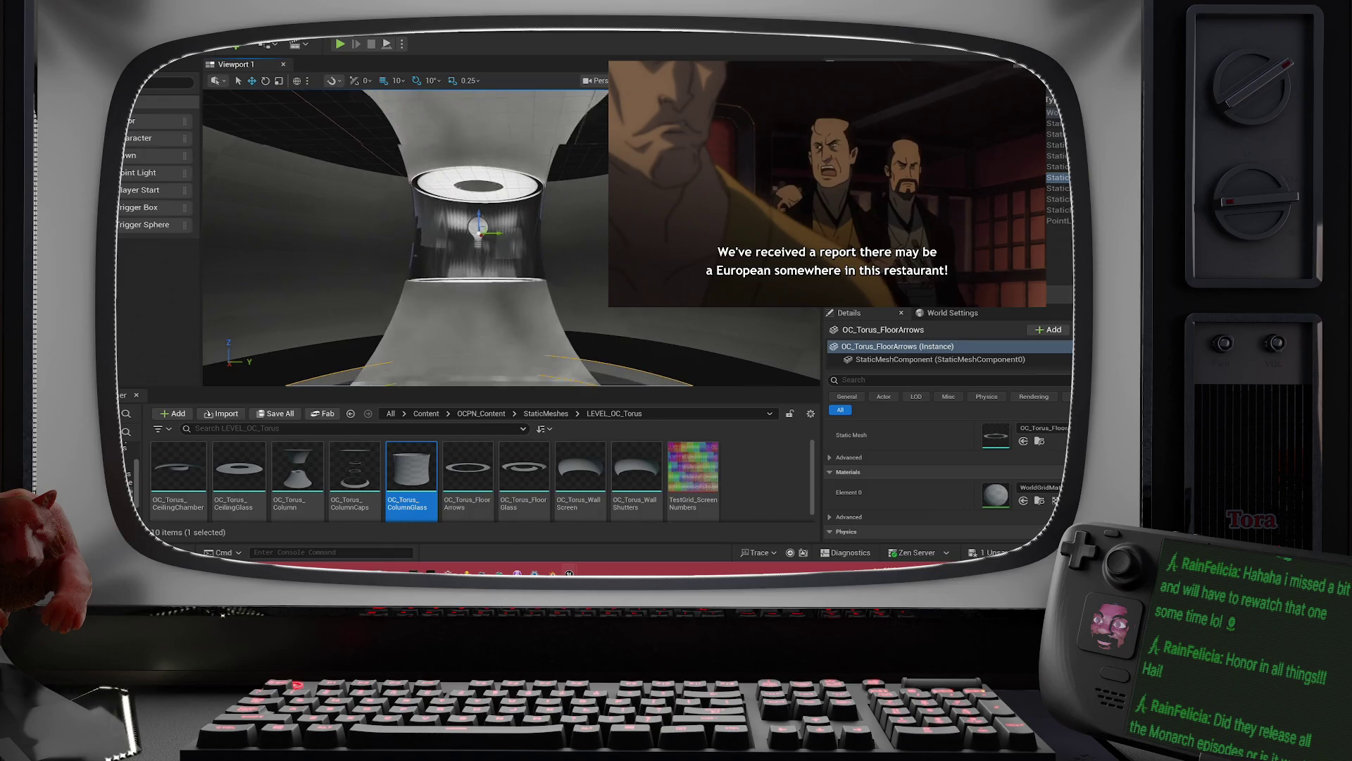
scroll(511, 238, up, 5)
scroll(511, 237, up, 5)
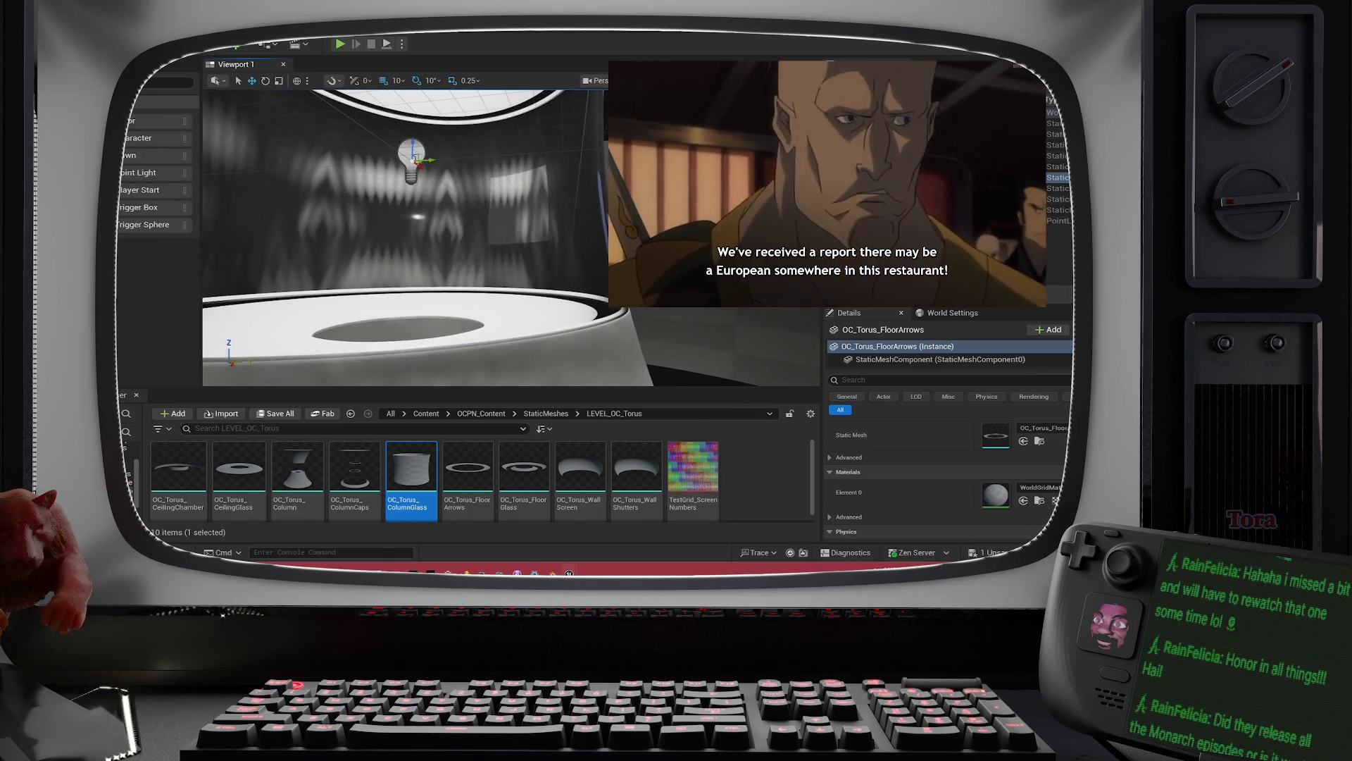
scroll(510, 238, up, 5)
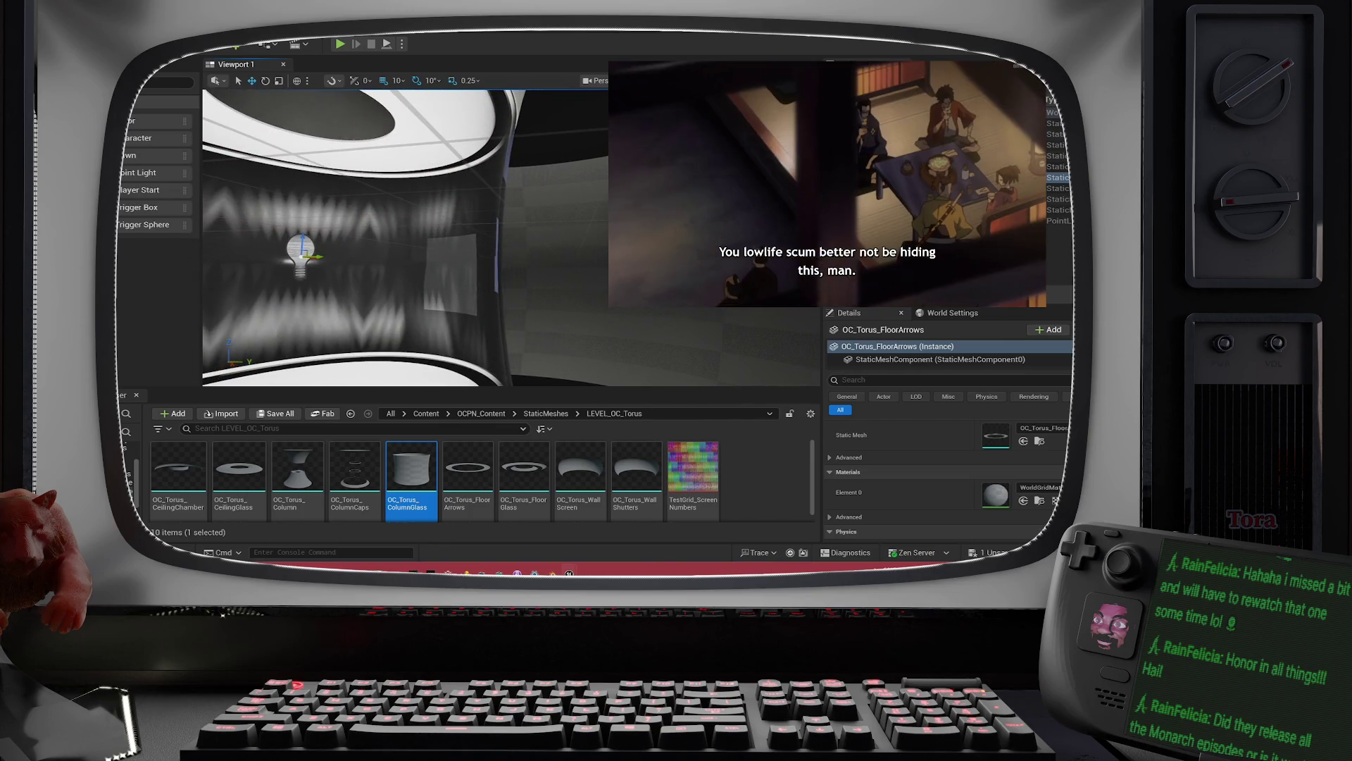
scroll(511, 237, up, 10)
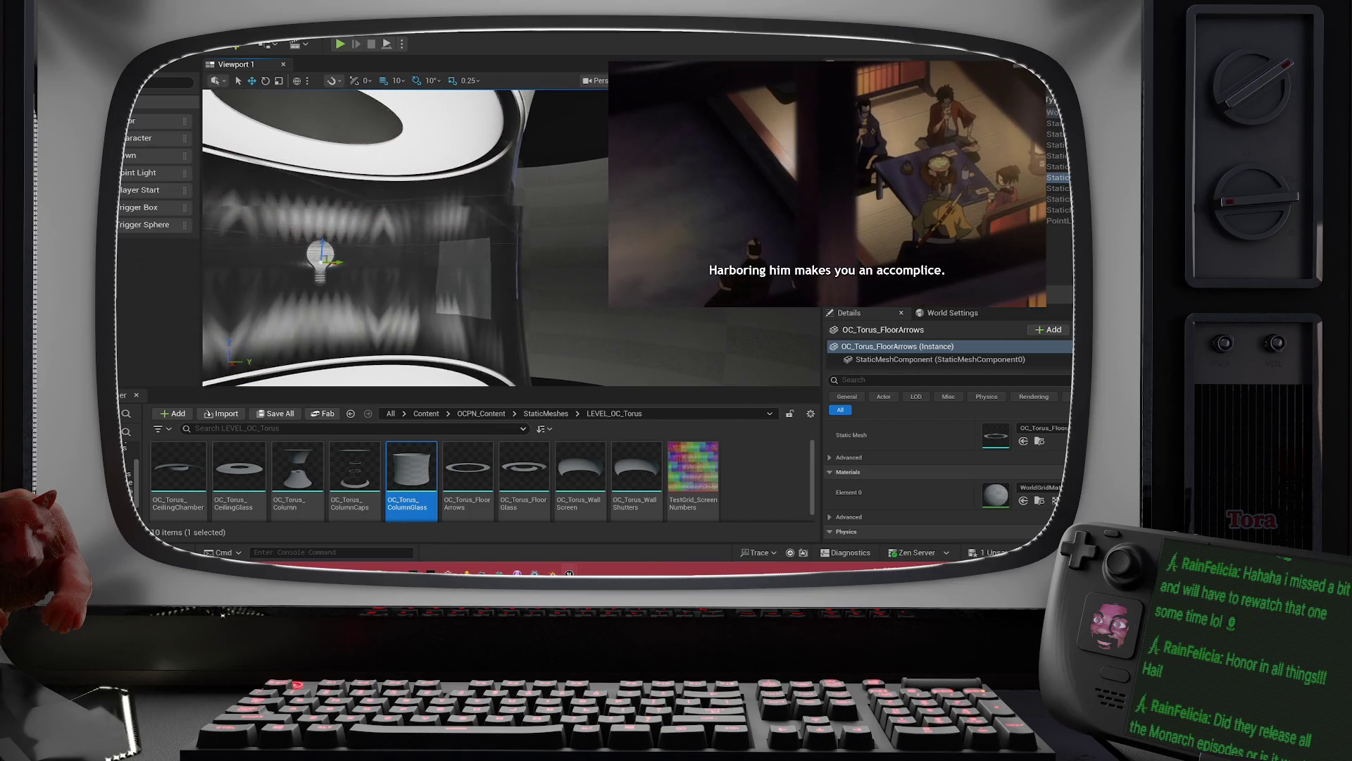
scroll(510, 237, down, 5)
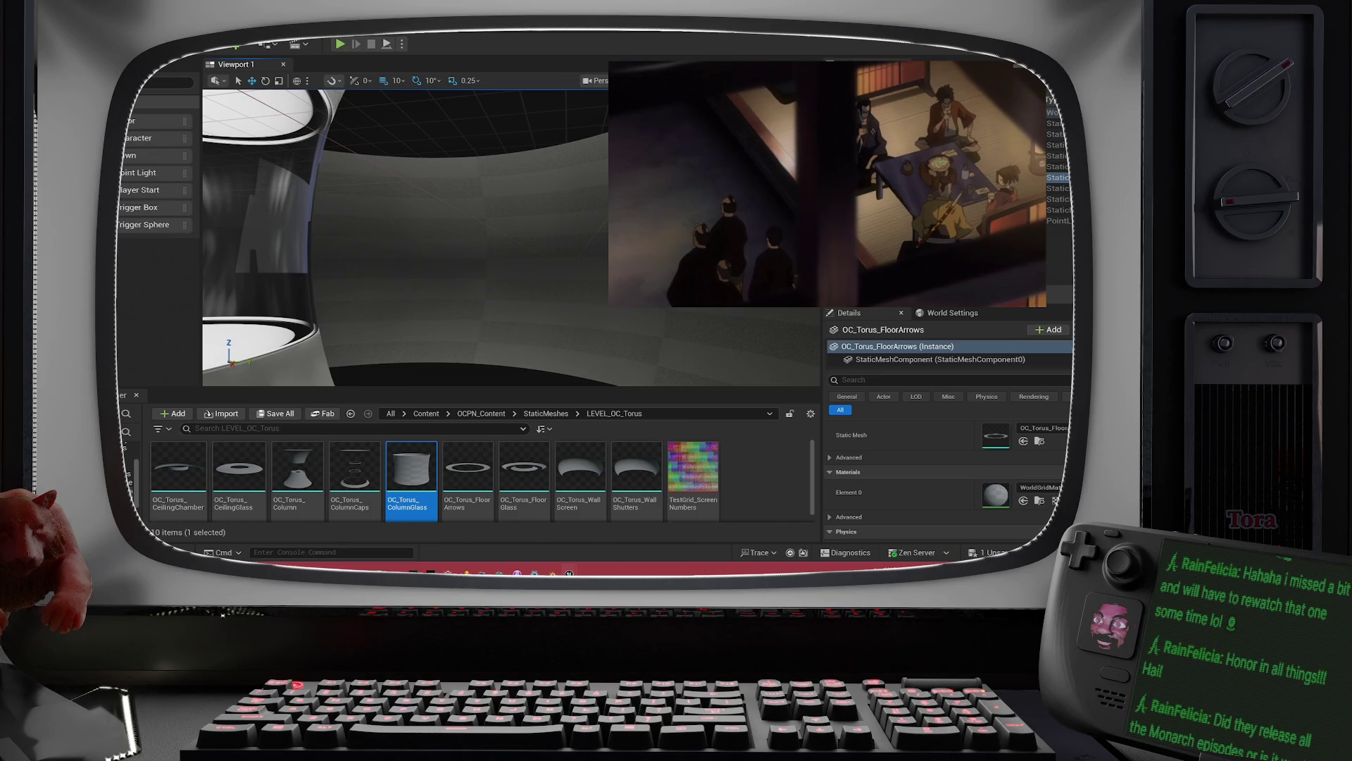
key(f)
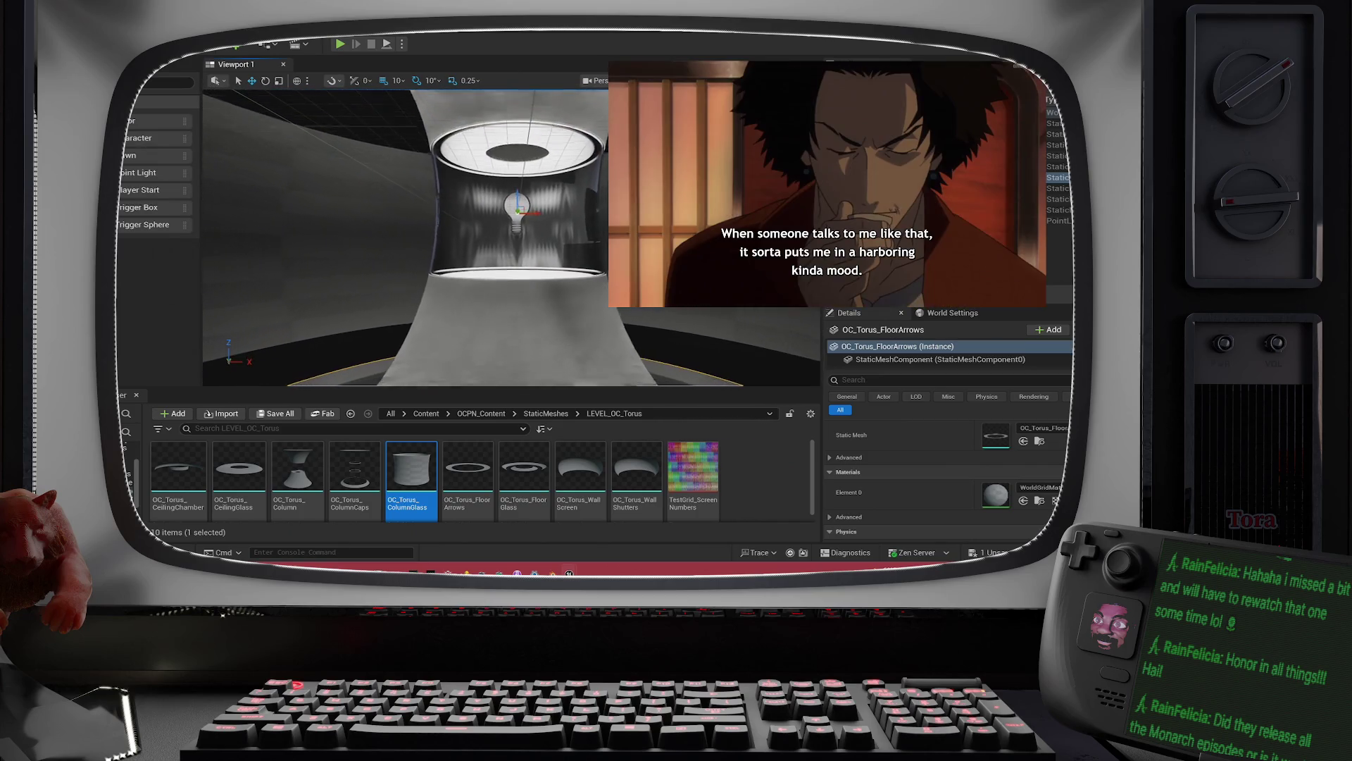
scroll(511, 238, down, 5)
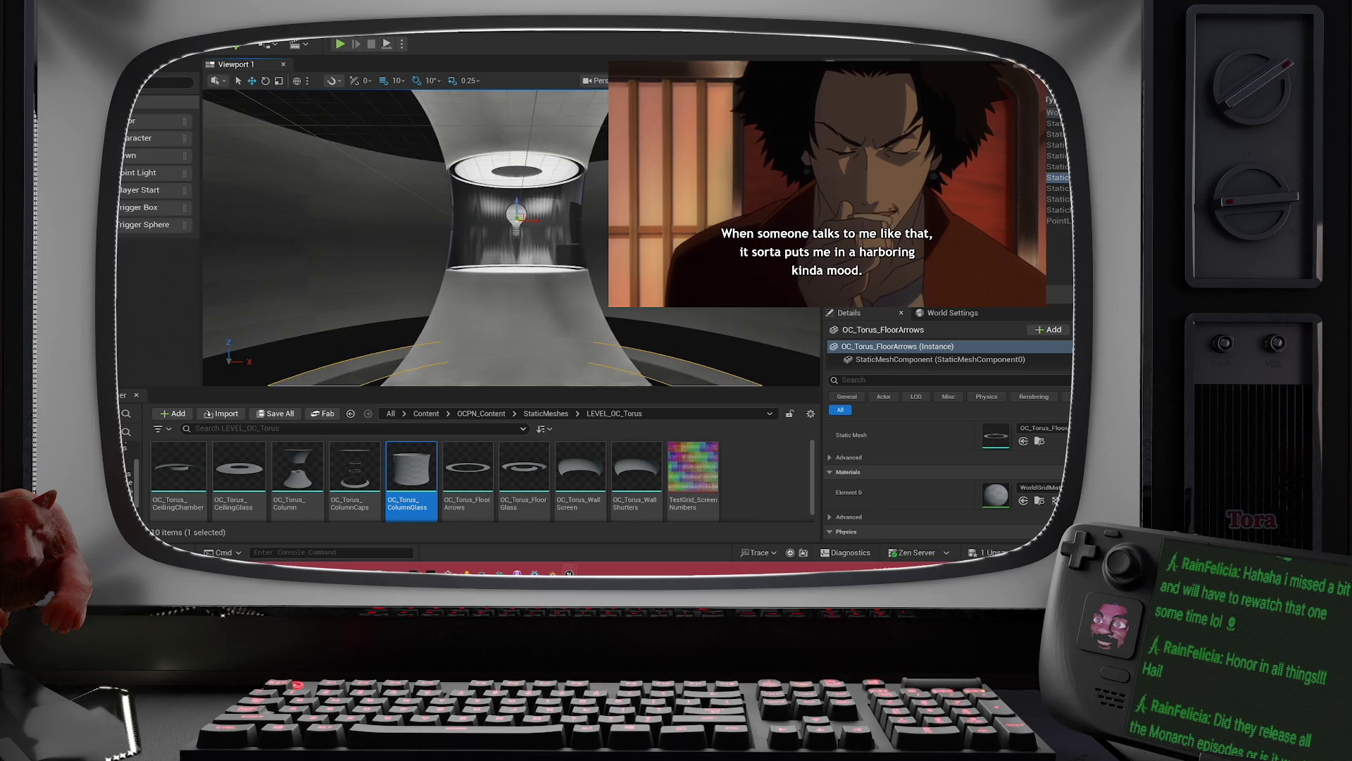
scroll(511, 238, up, 5)
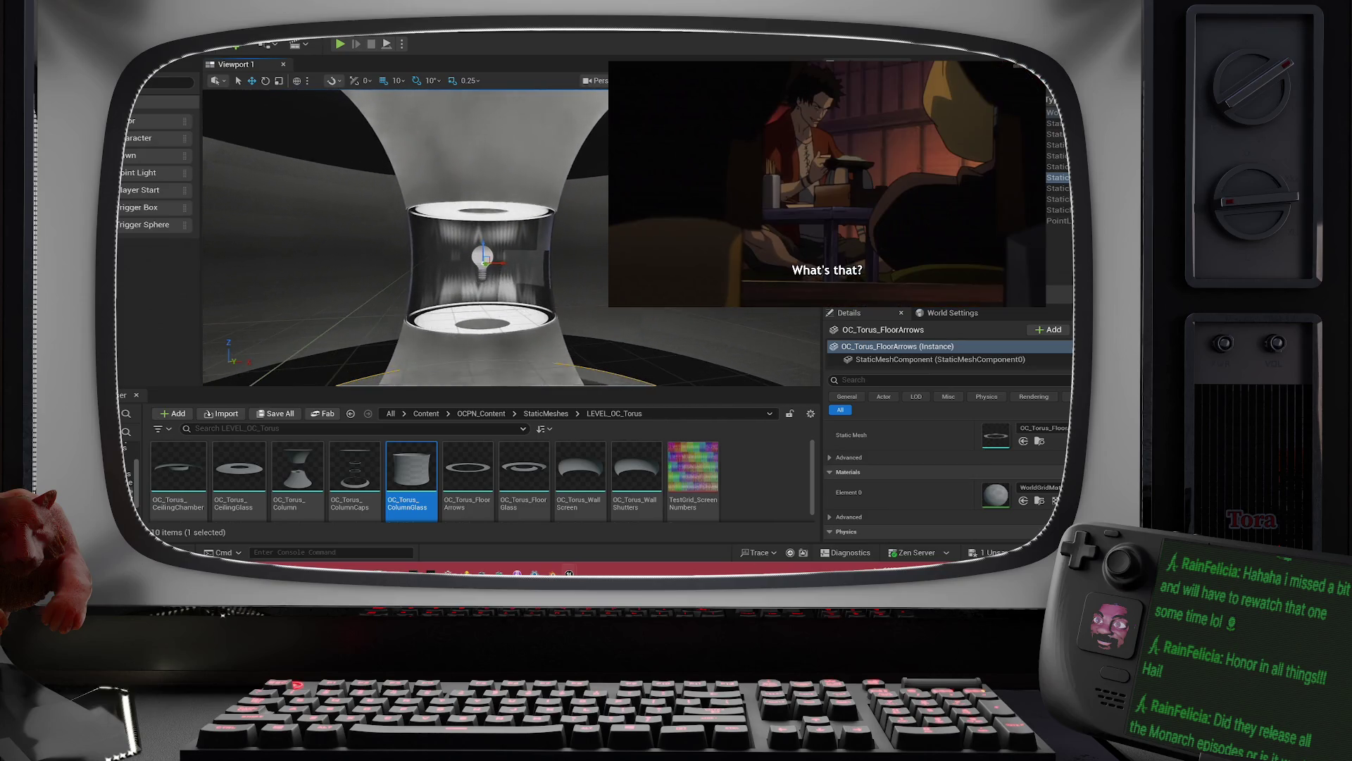
key(f)
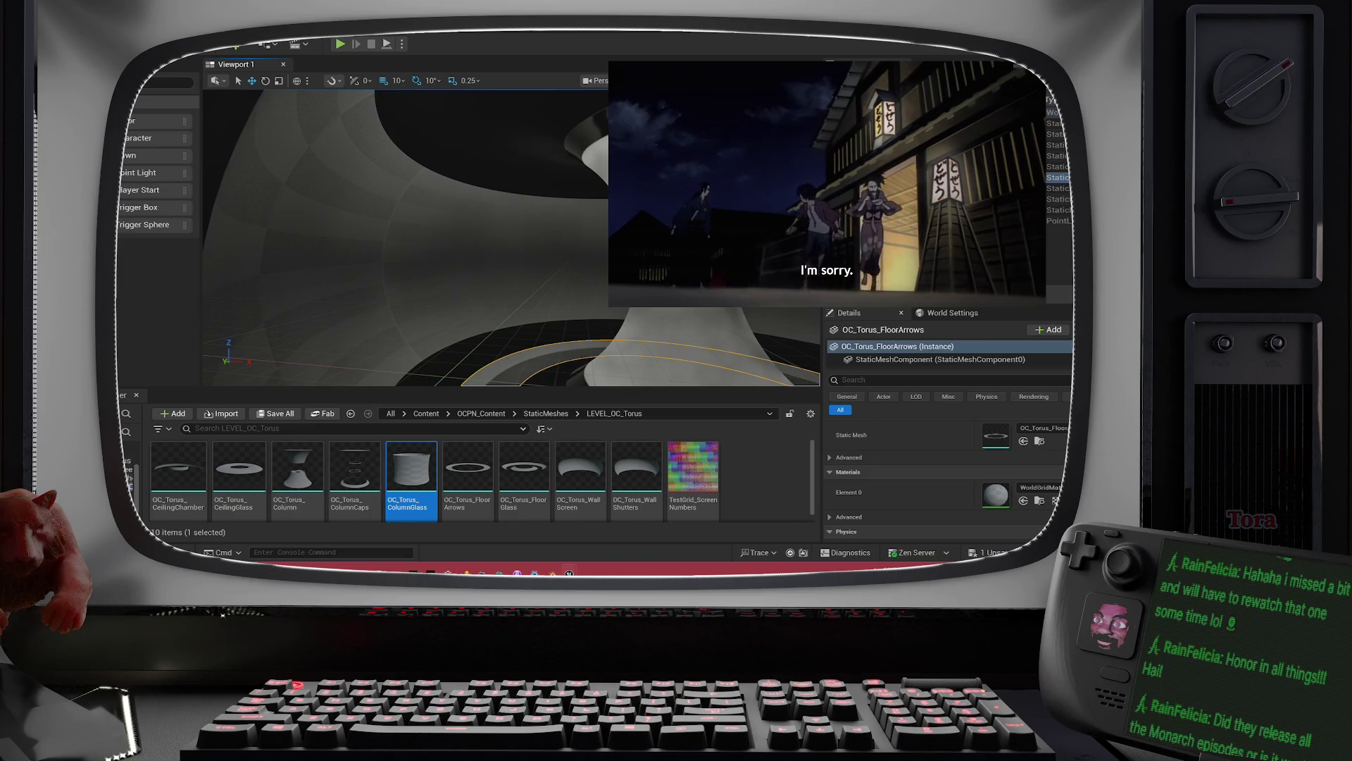
click(128, 462)
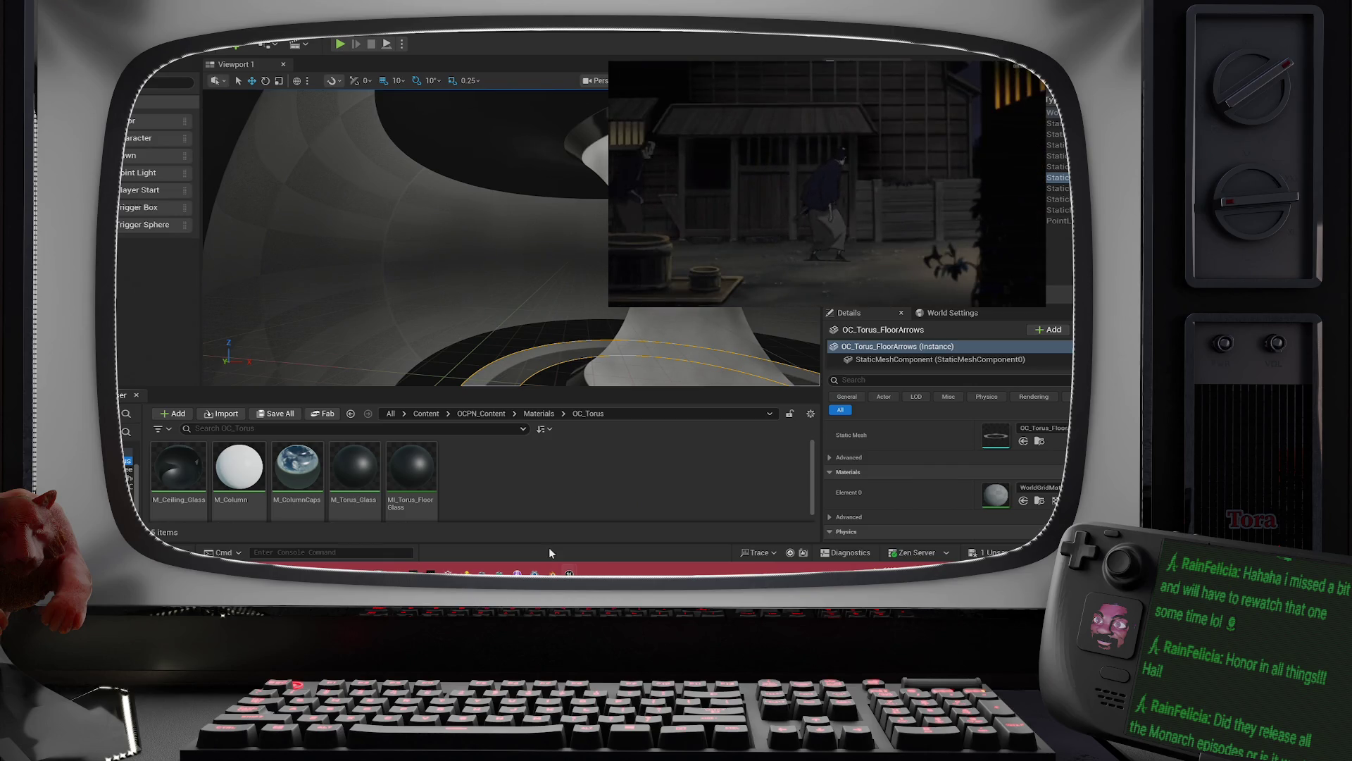
Step: Create a new Material asset named M_TorusWall in the OC_Torus materials folder
right_click(471, 464)
mouse_move(493, 326)
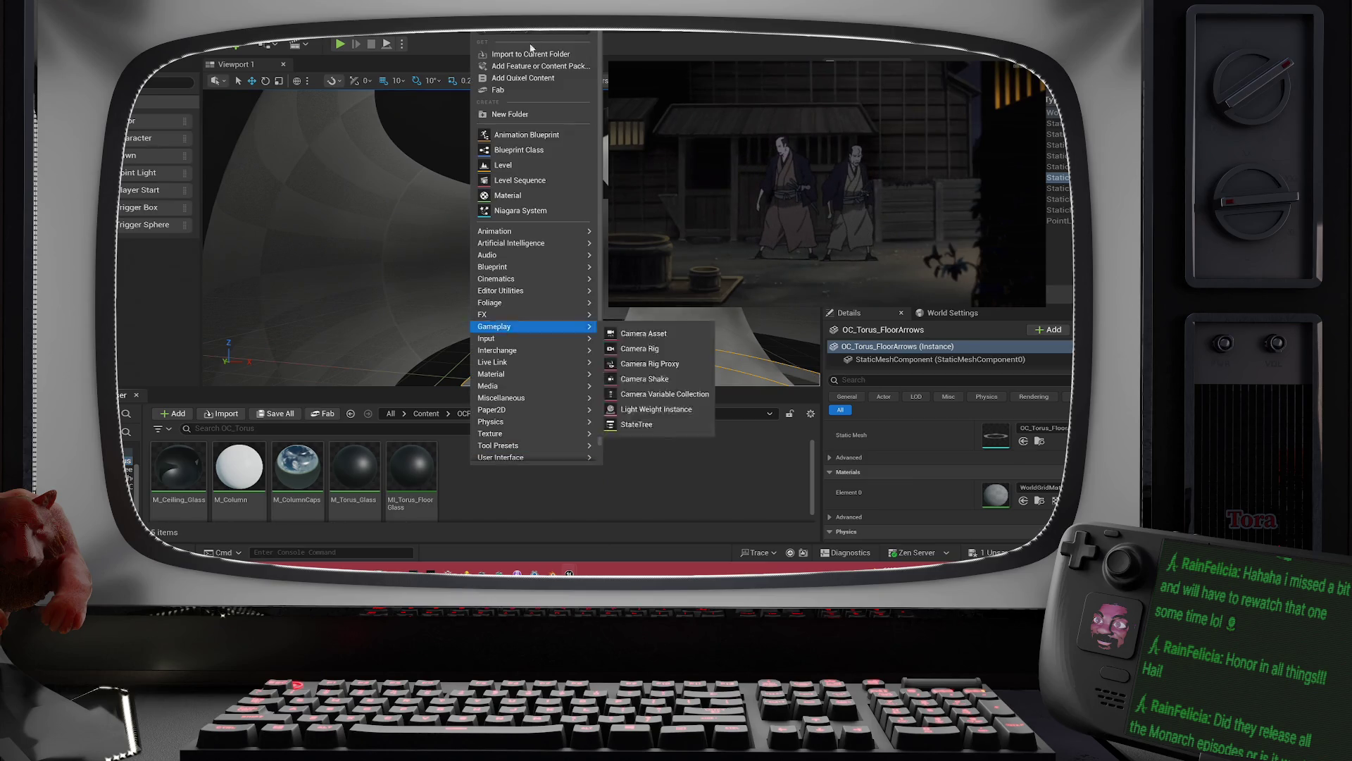
click(514, 195)
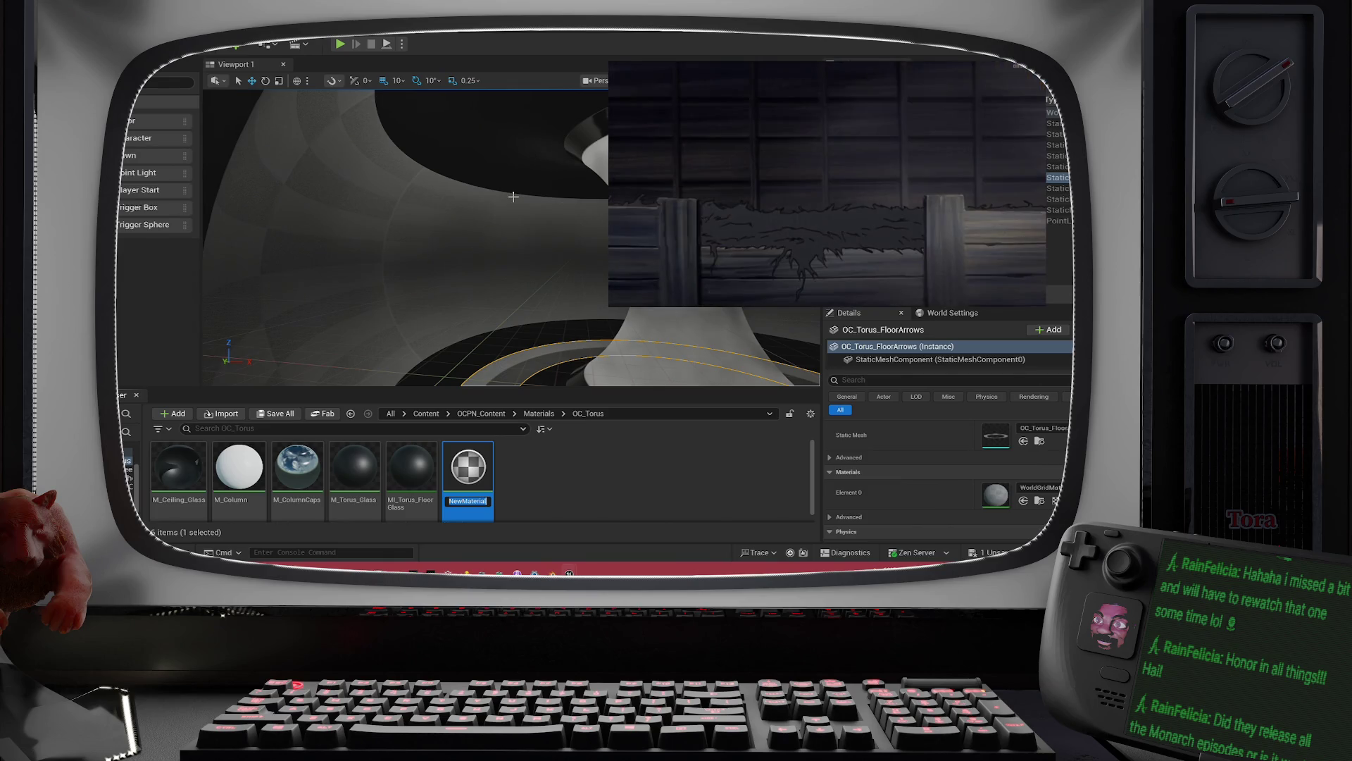
text(M_TorusWall)
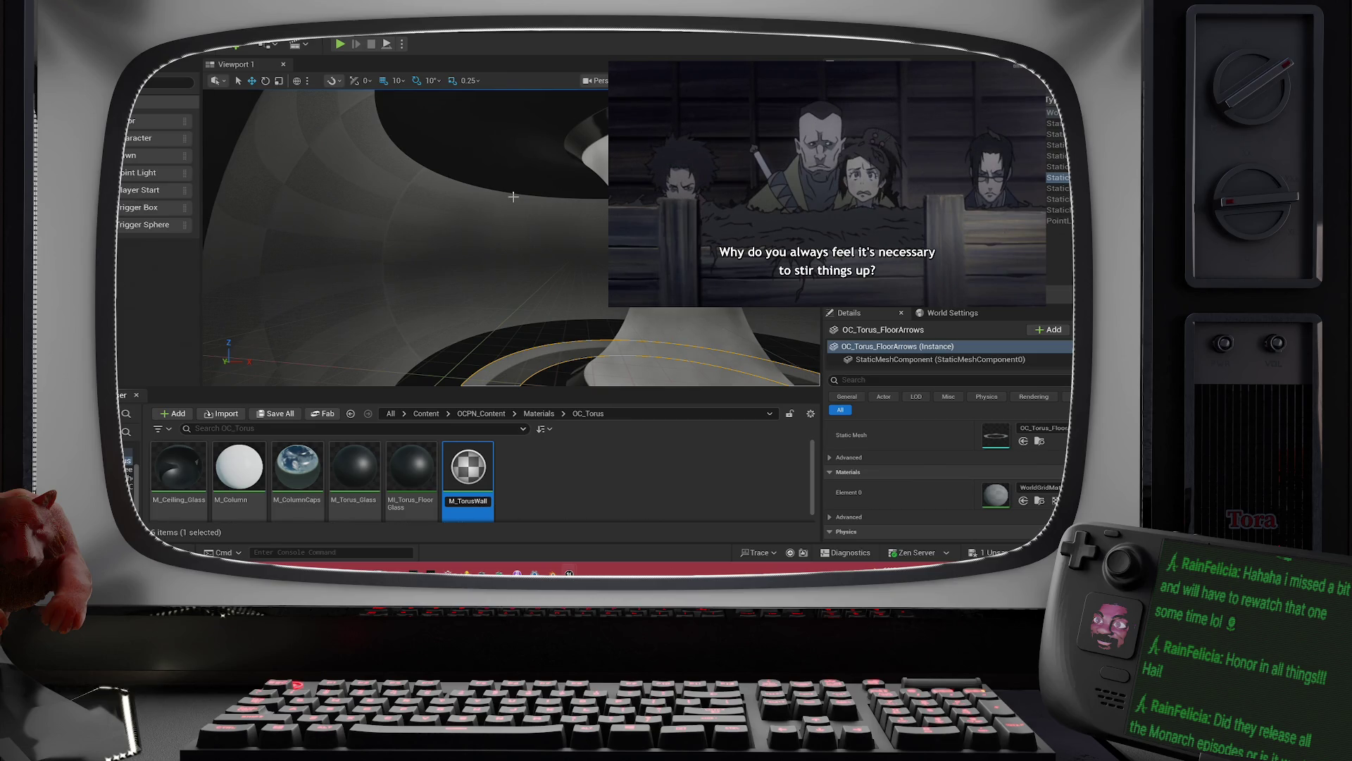
key(Return)
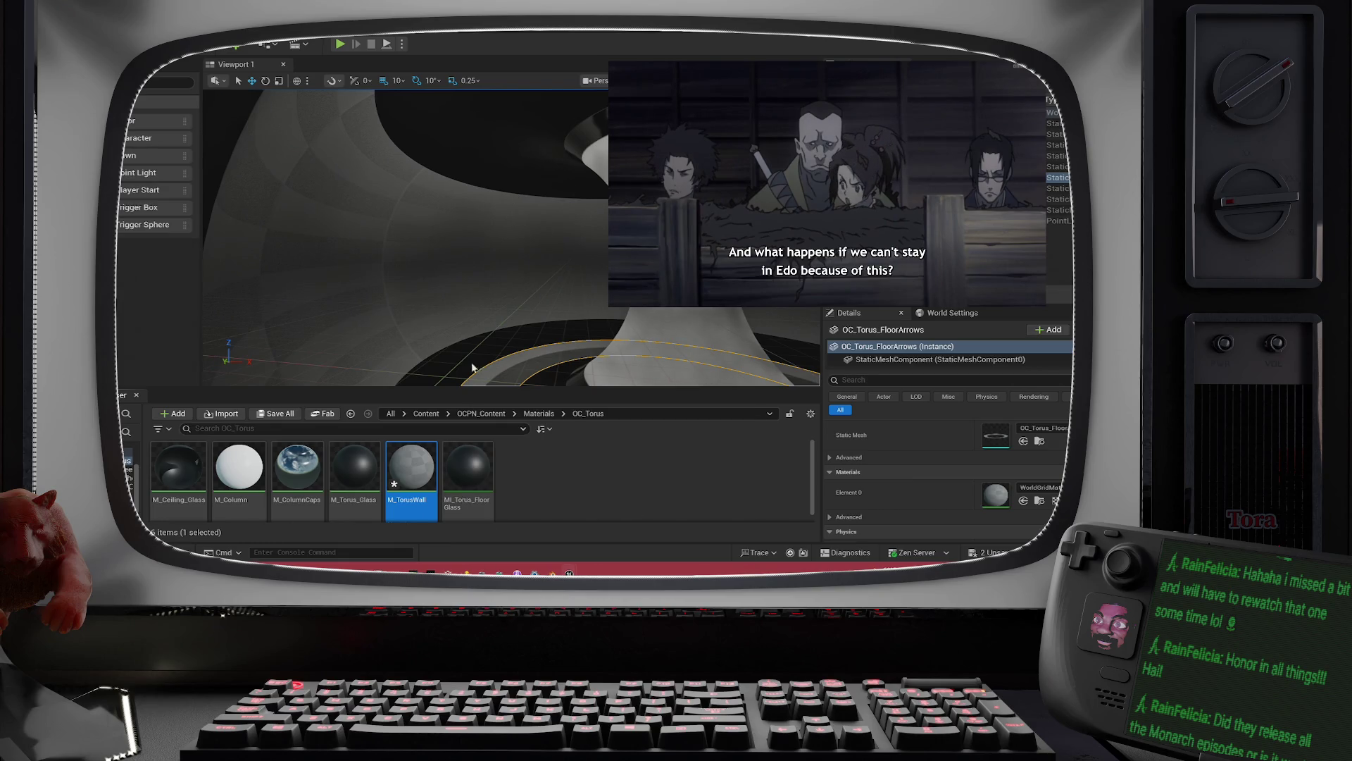
drag(480, 222, 455, 238)
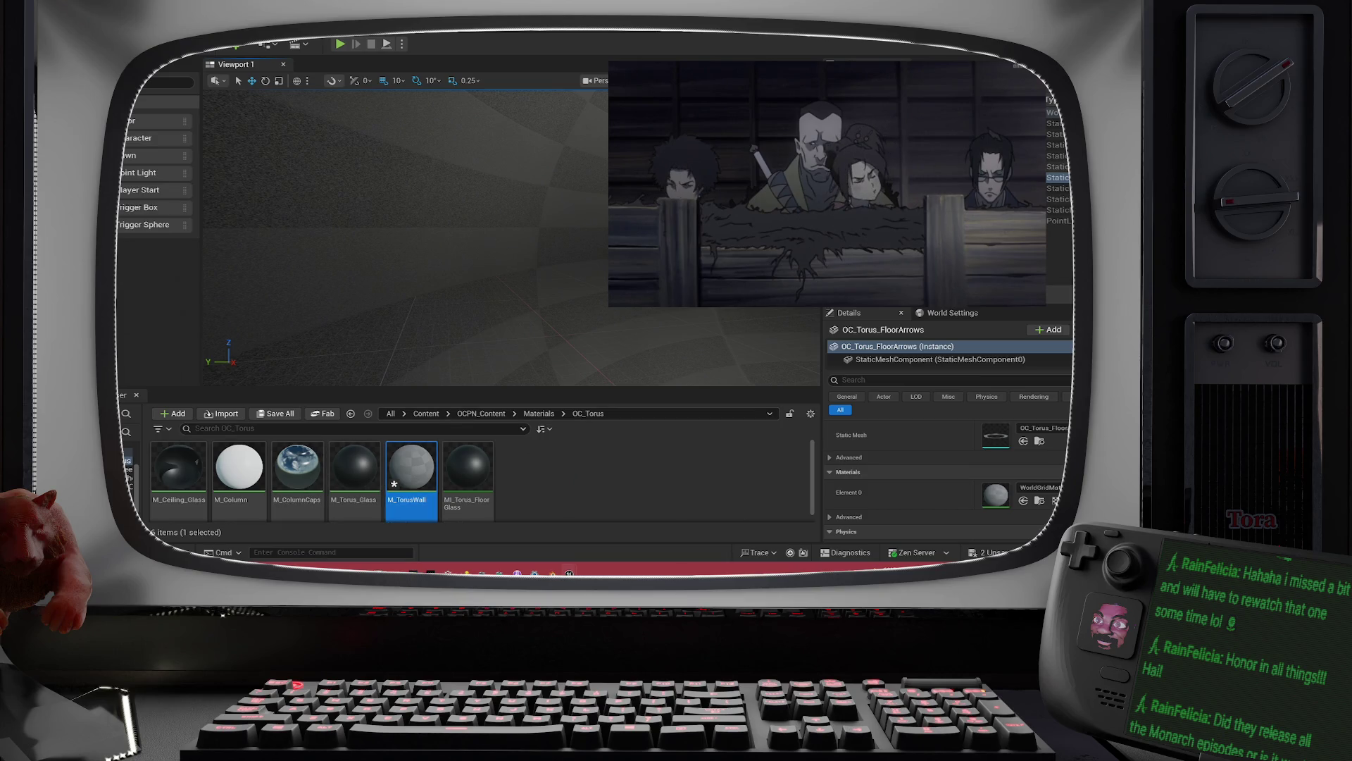
Step: With OC_Torus_WallScreen selected, open M_TorusWall, leave its Blend Mode unchanged, save, and return to the level
click(423, 296)
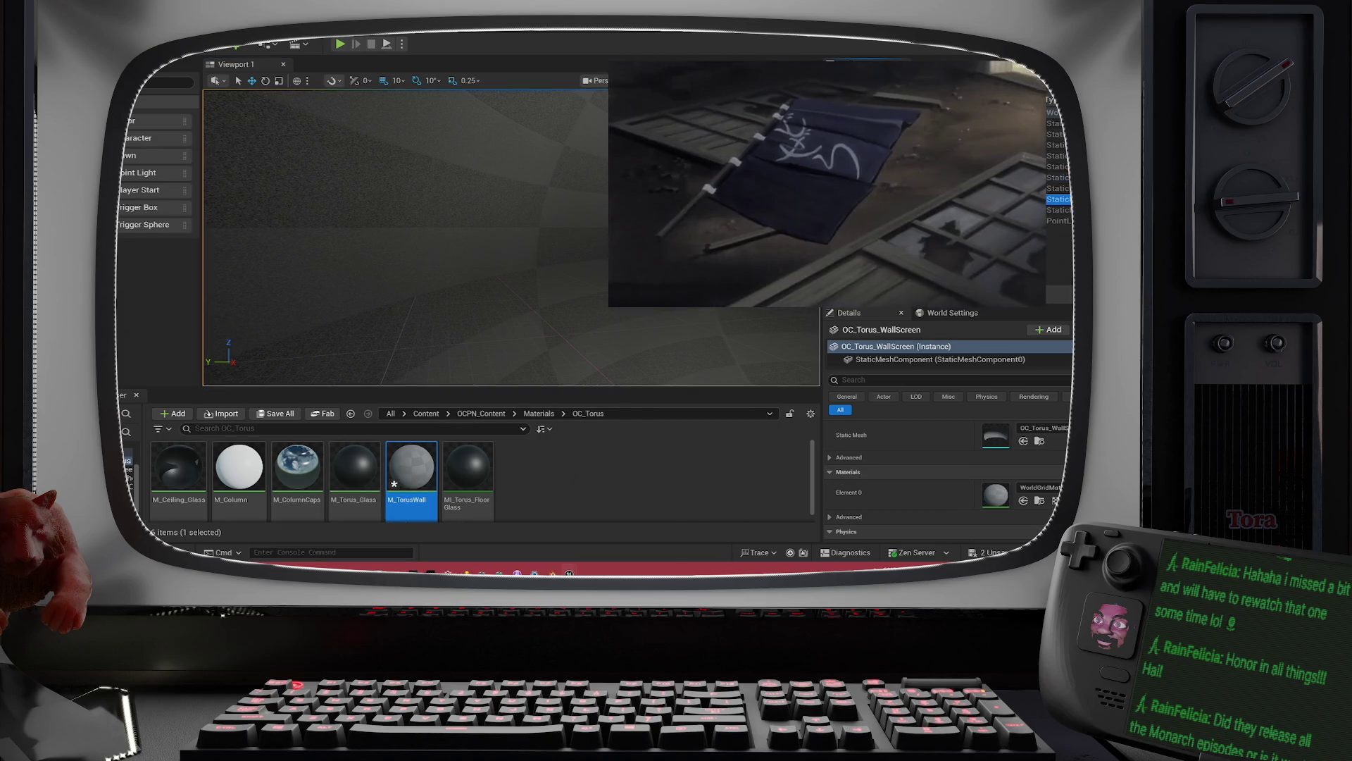
double_click(420, 504)
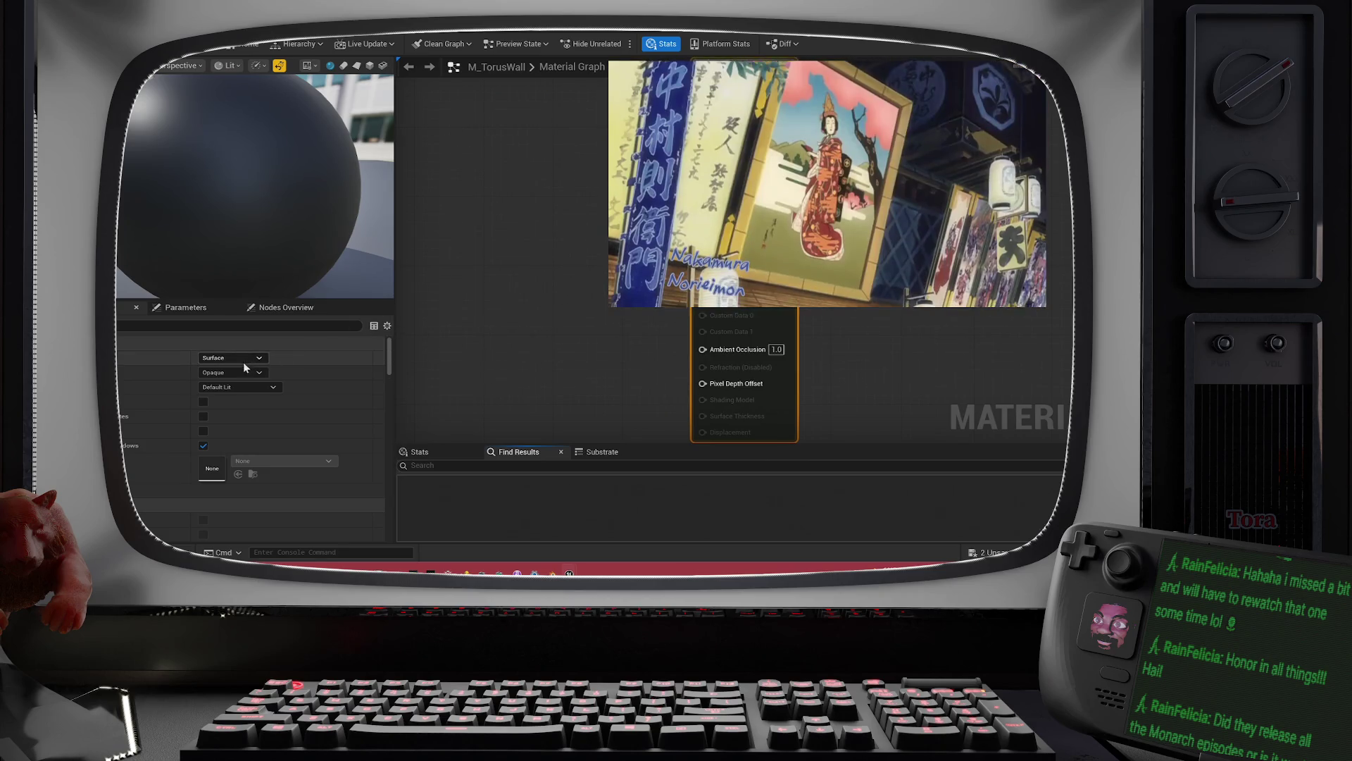
click(238, 372)
click(239, 373)
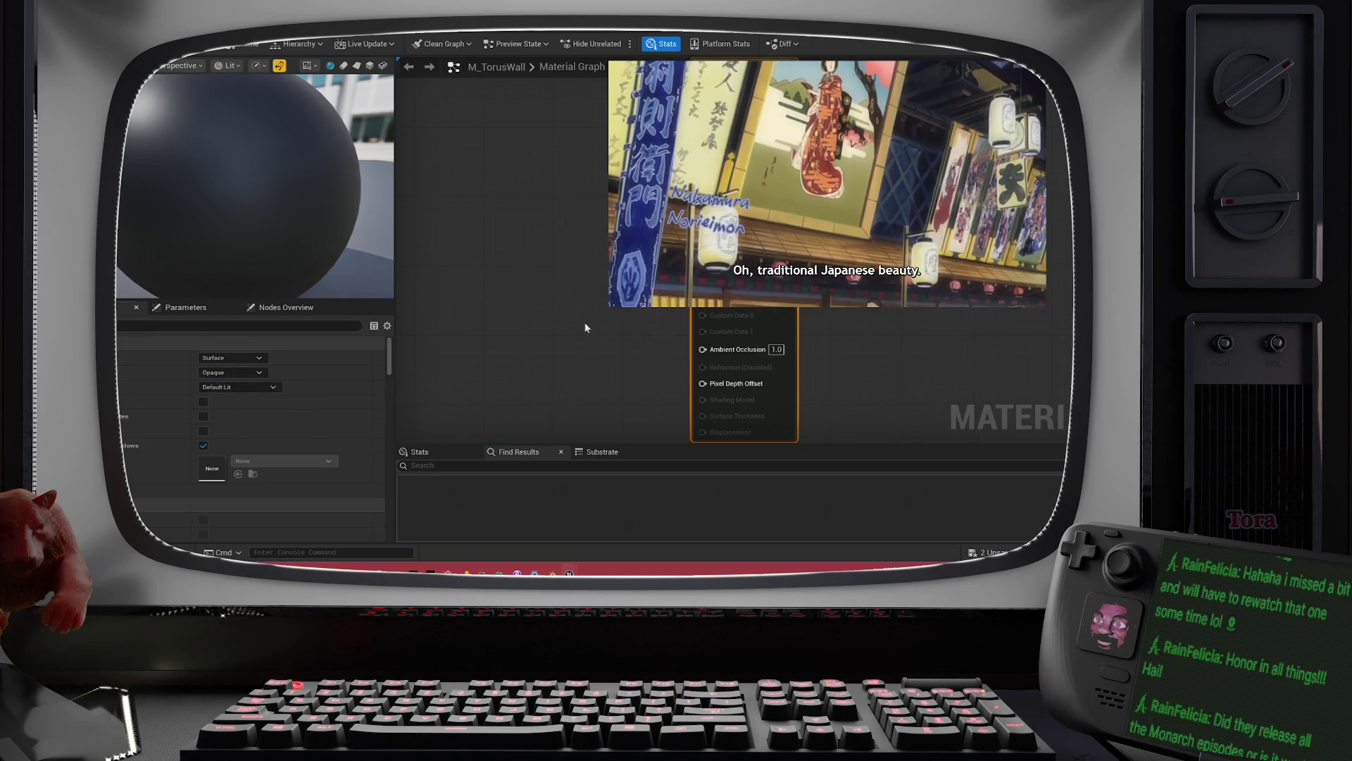
key(ctrl+s)
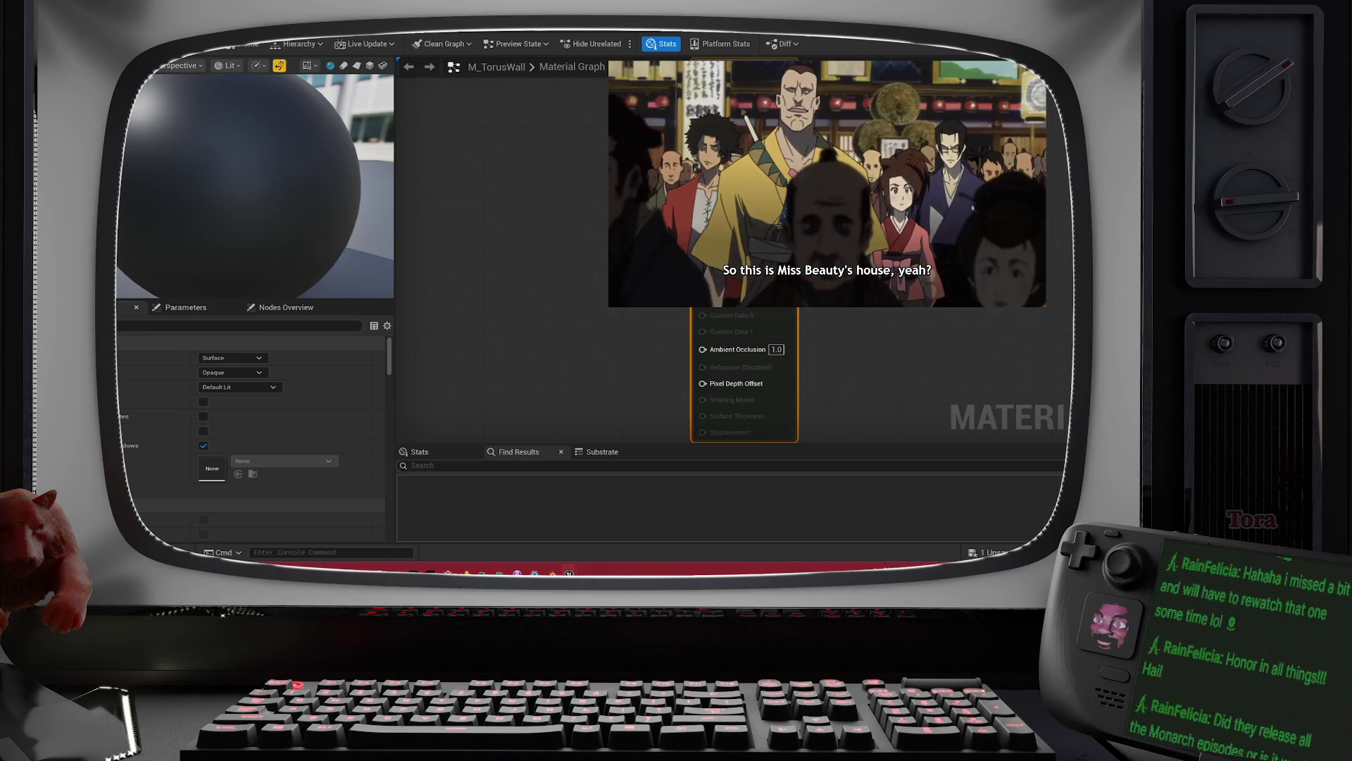
key(super+Down)
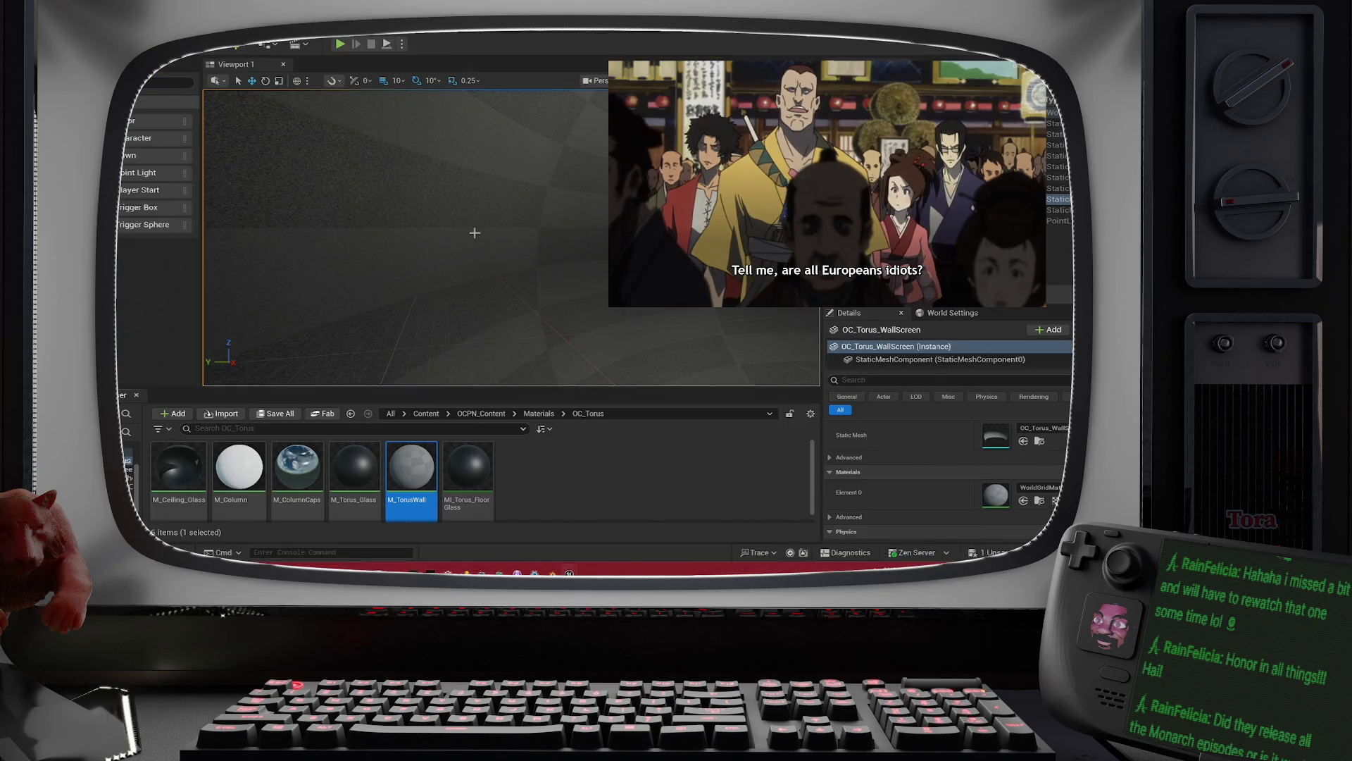
Step: Rename M_TorusWall to M_Torus_WallScreen and open it in the material editor
mouse_move(419, 505)
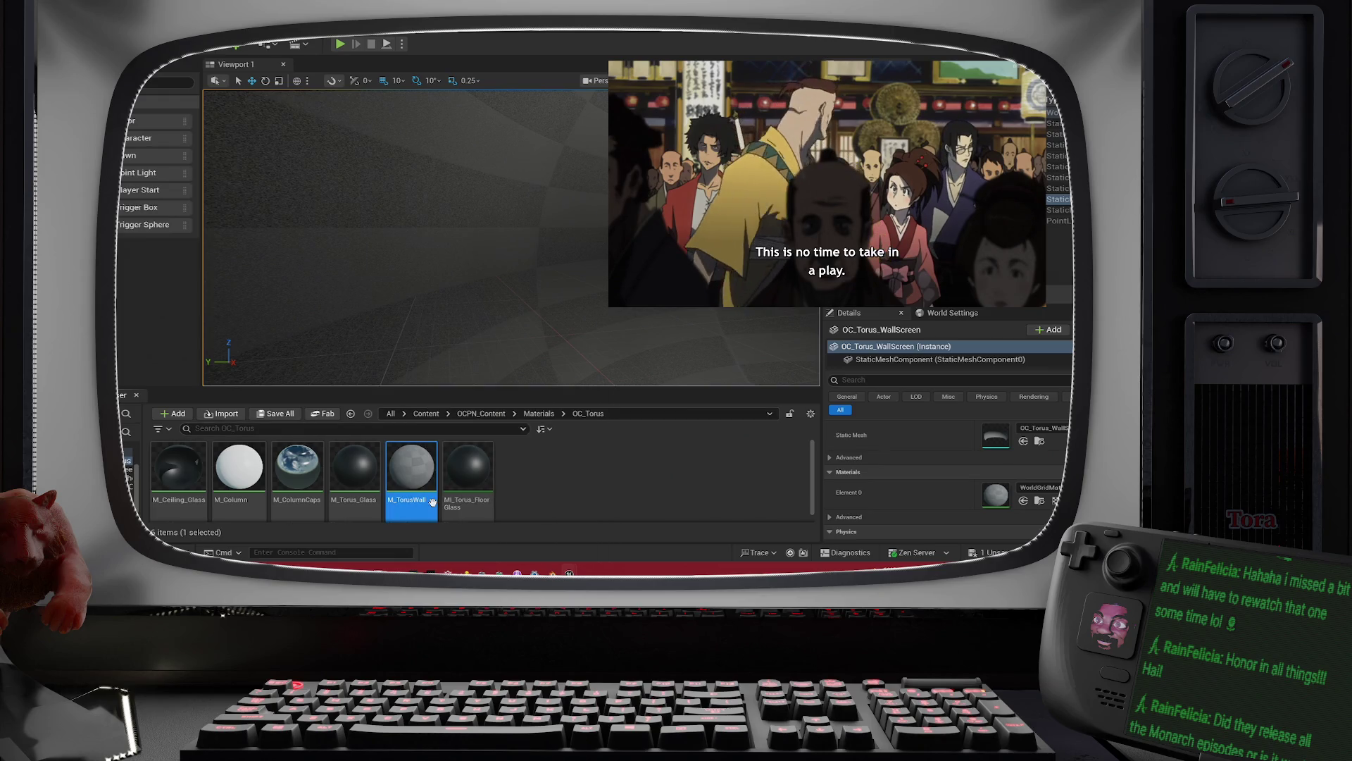
click(425, 501)
text(Scree)
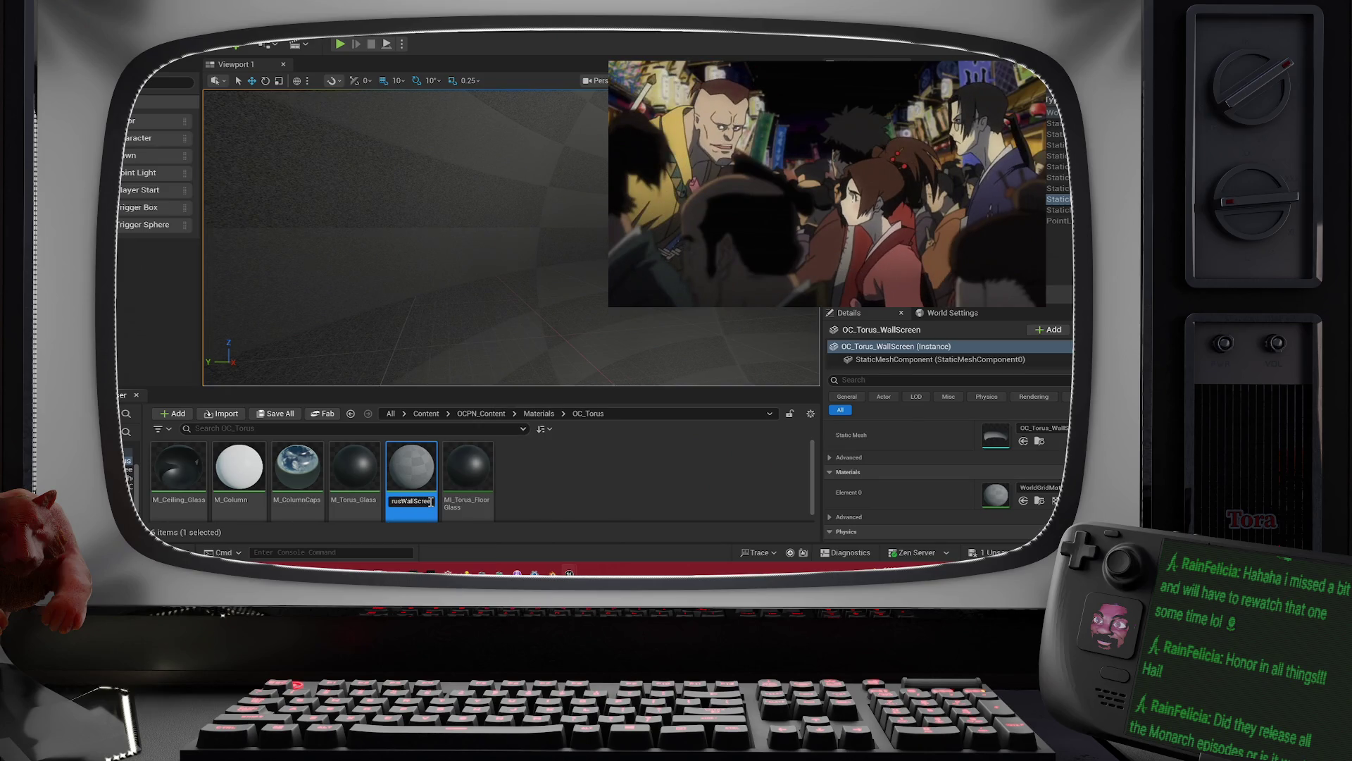
text(n)
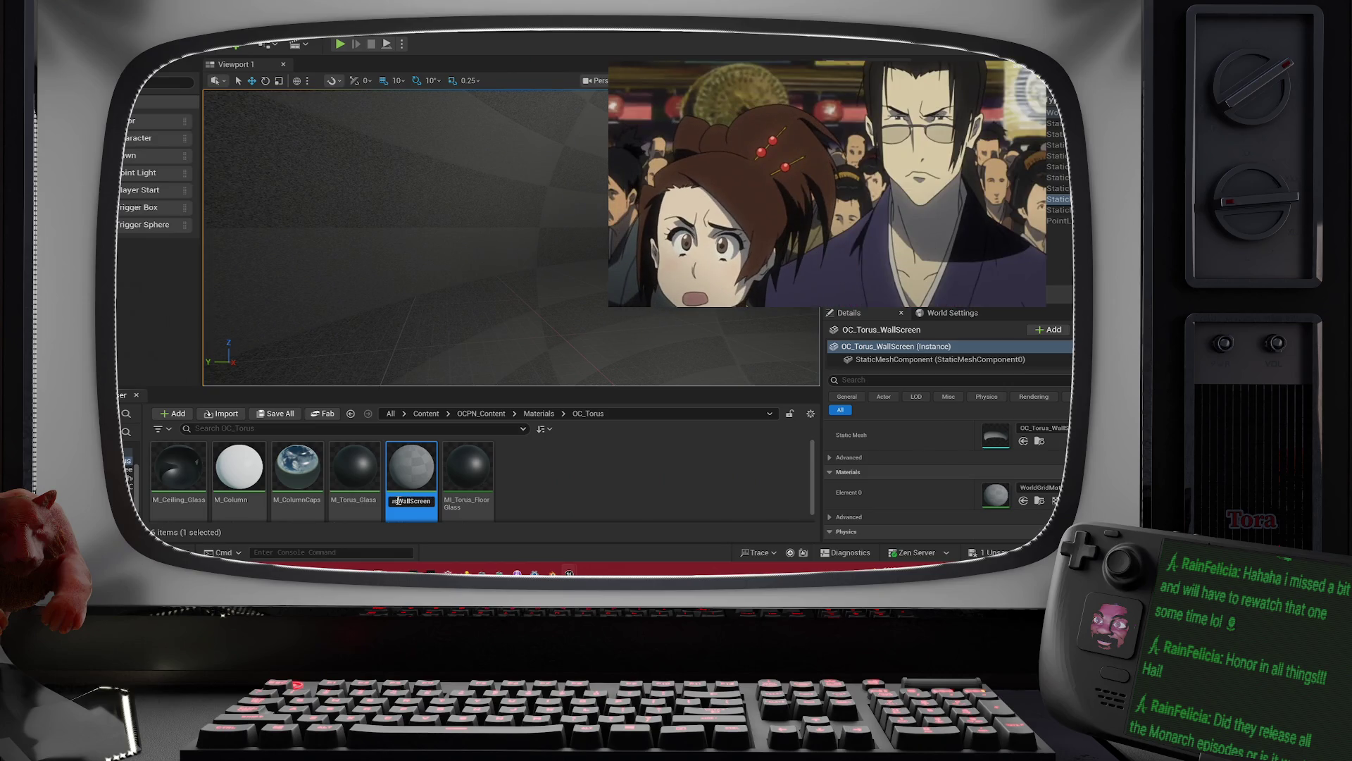
key(Return)
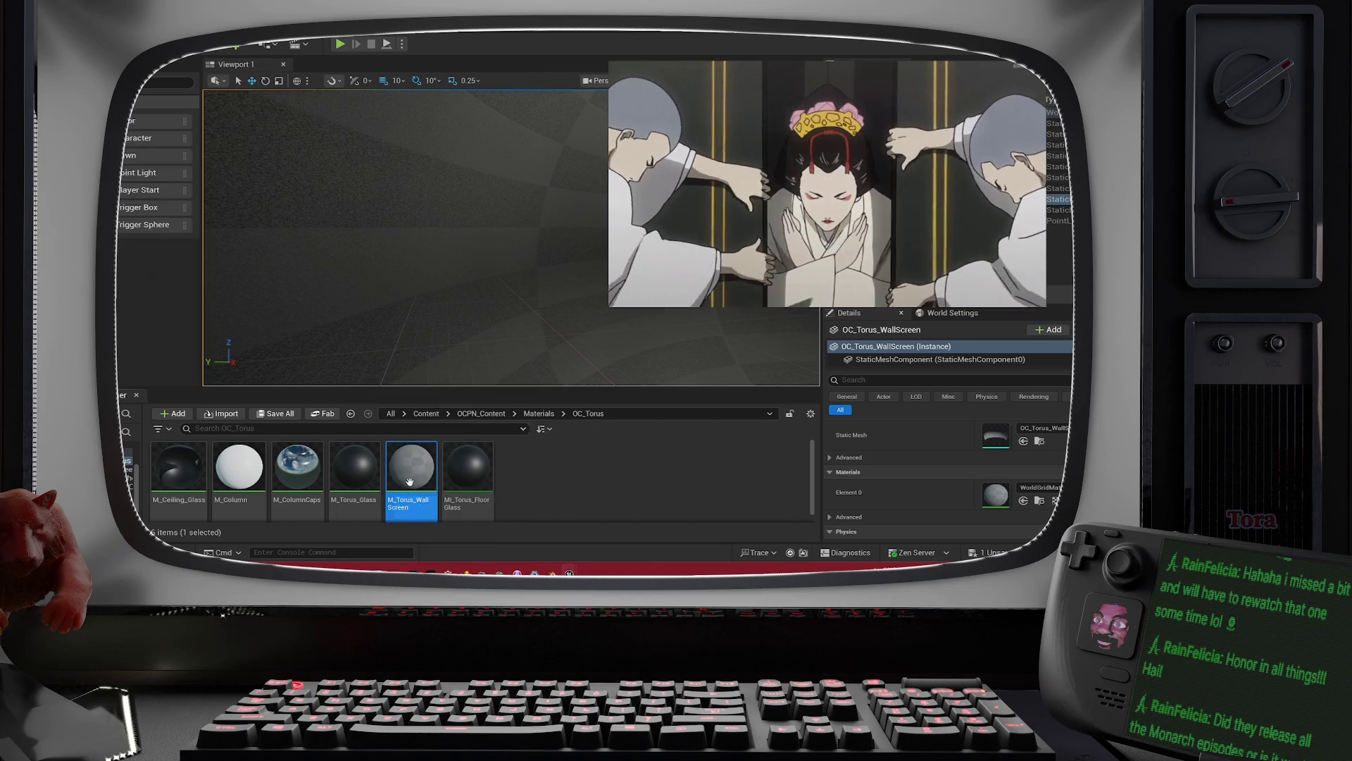
double_click(409, 481)
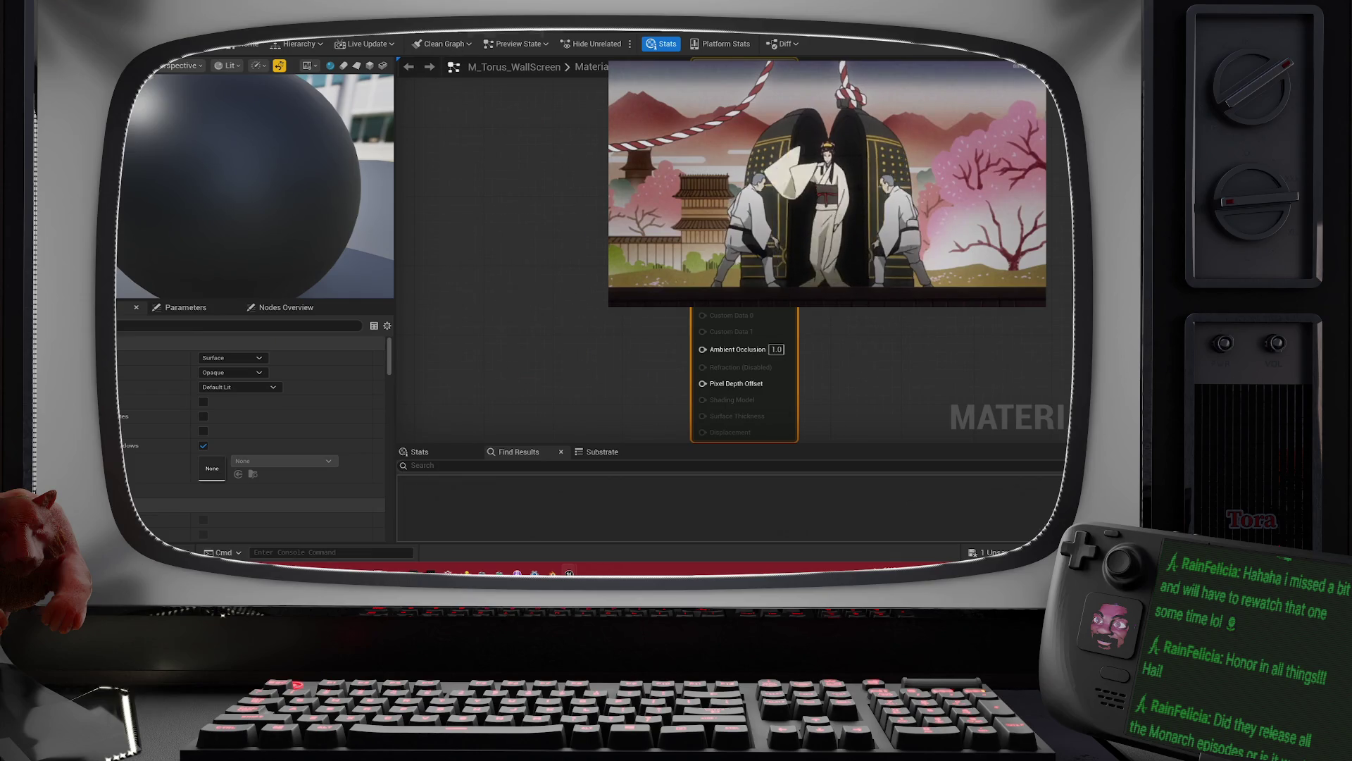
Step: Use the OC_Torus_WallScreen mesh from LEVEL_OC_Torus as the material's preview mesh
key(super+Down)
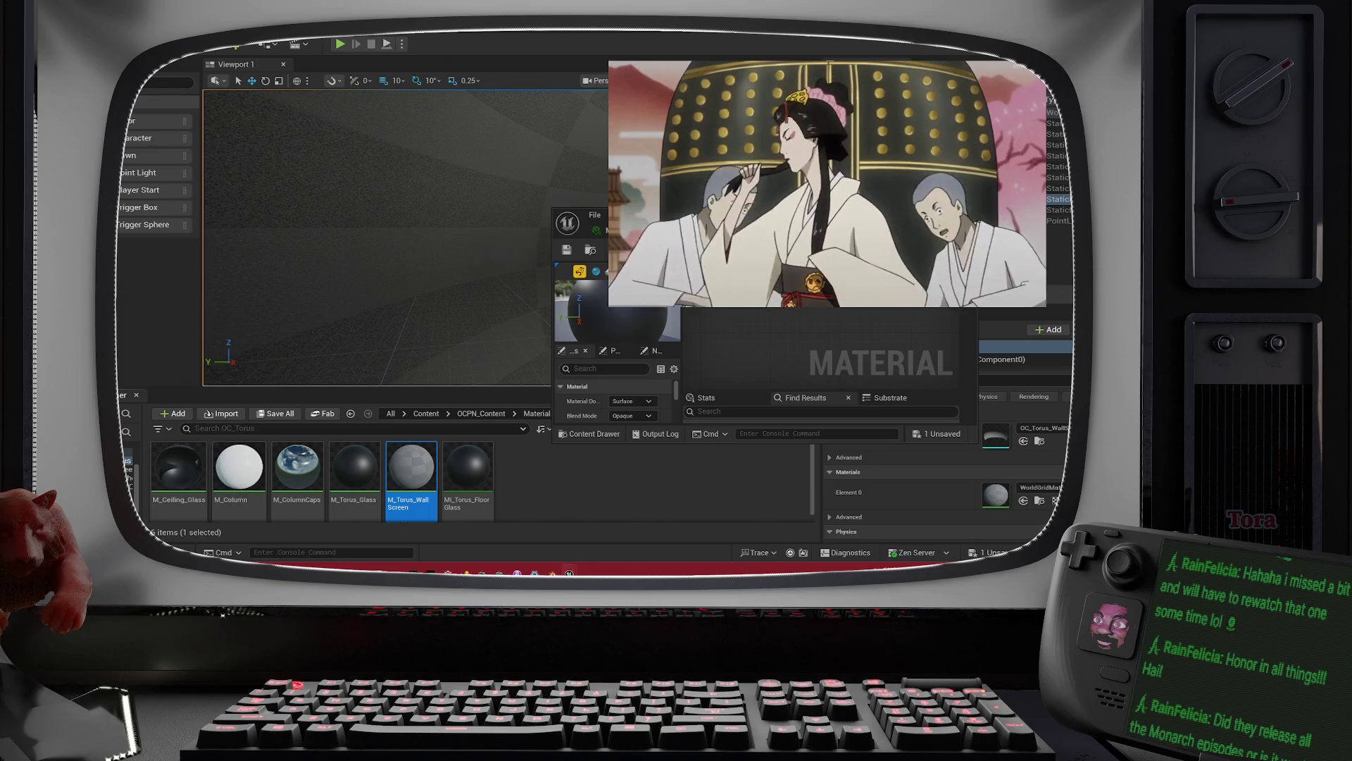
key(alt+Left)
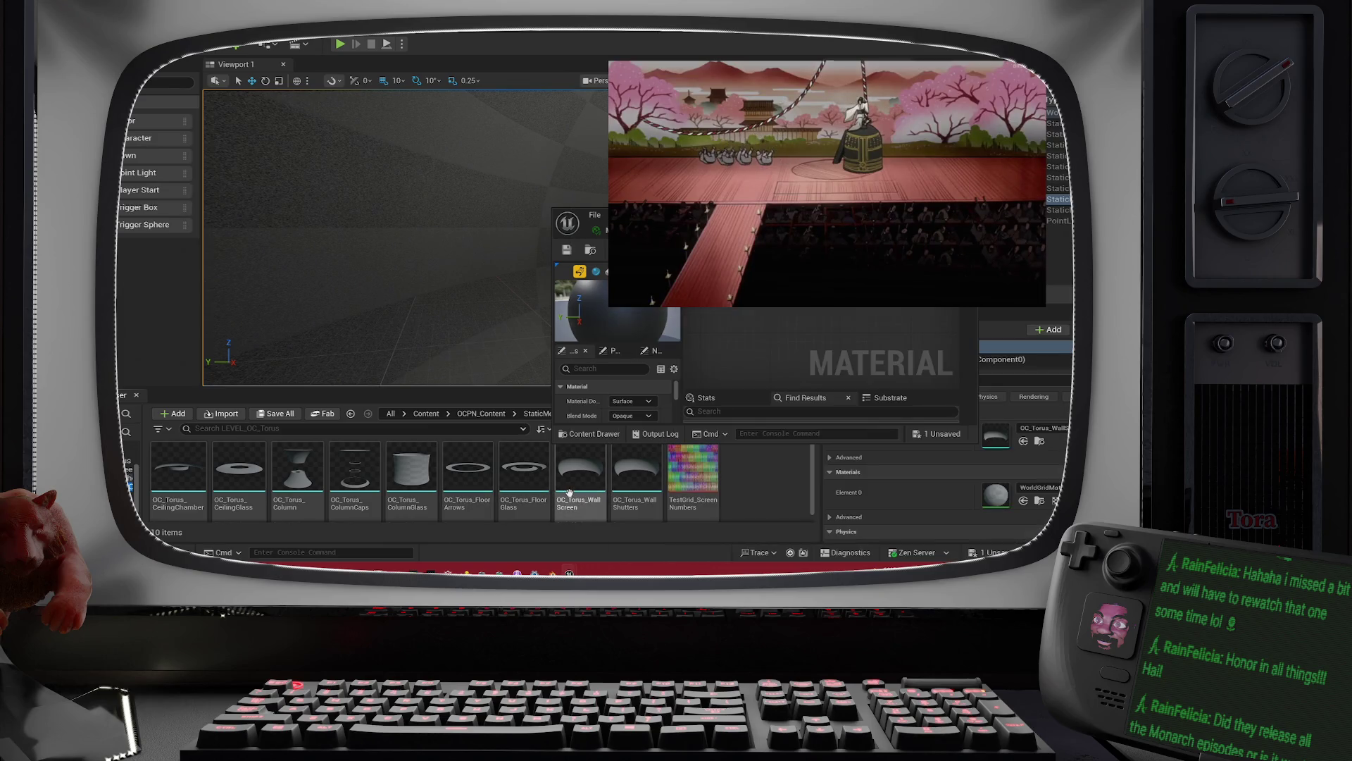
click(578, 488)
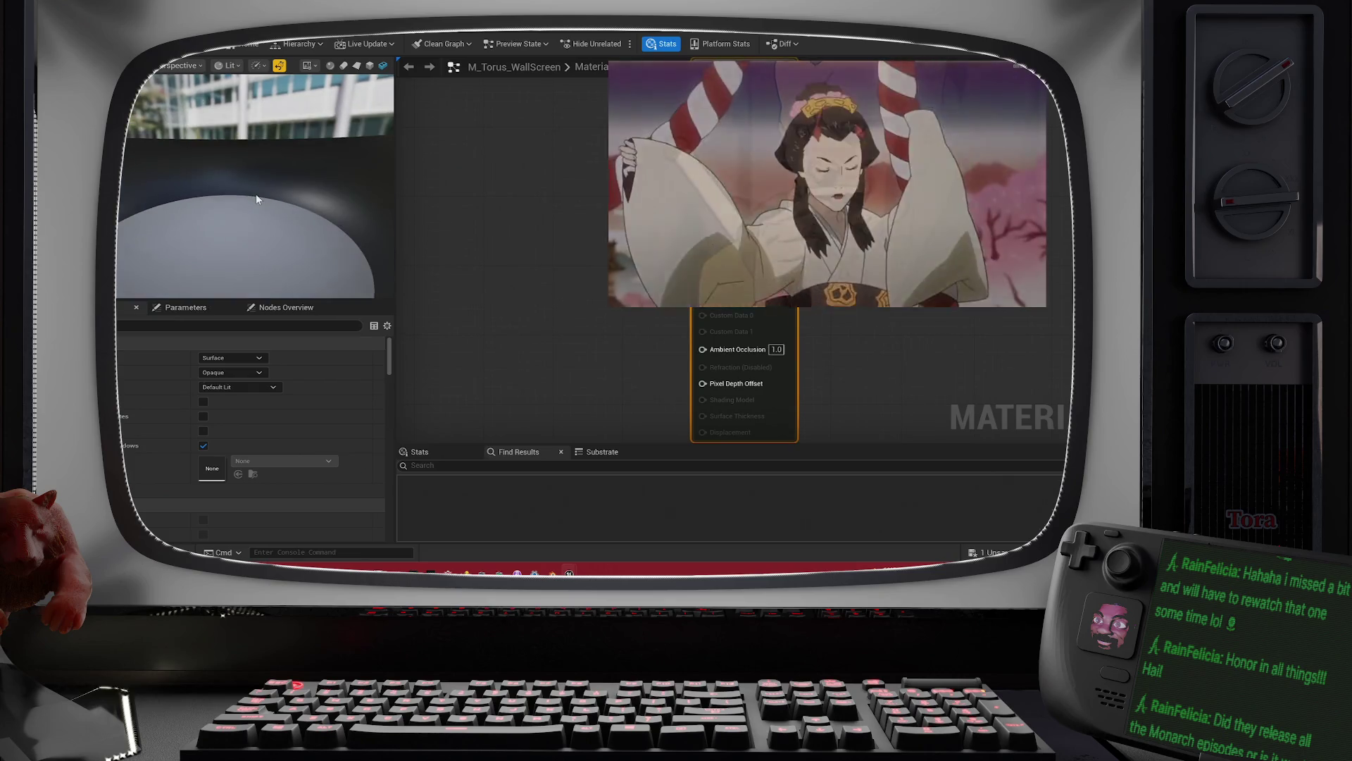
mouse_move(256, 199)
mouse_down()
mouse_move(239, 199)
mouse_move(239, 183)
mouse_up()
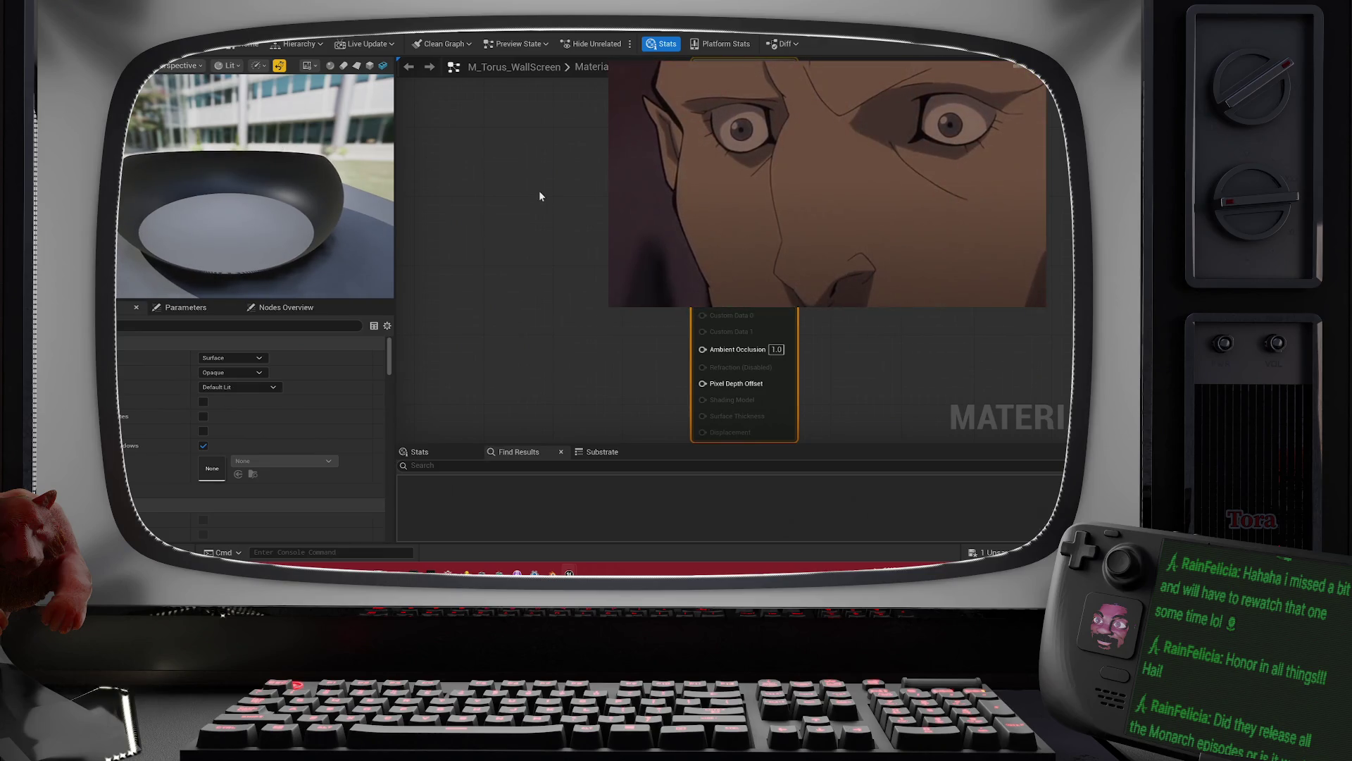
mouse_move(508, 211)
mouse_down()
mouse_move(739, 392)
mouse_move(514, 293)
mouse_move(479, 255)
mouse_up()
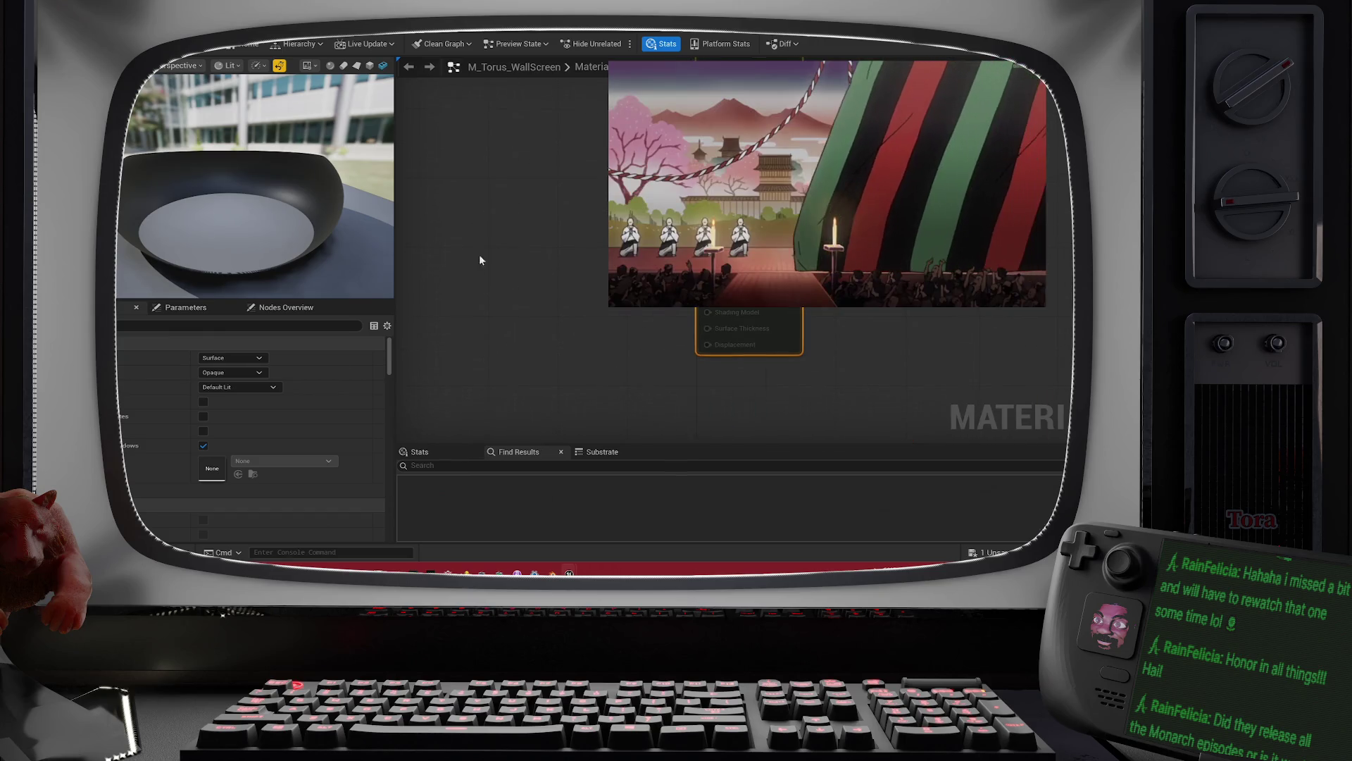
Step: Set Blend Mode to Translucent and keep the Default Lit shading model
click(232, 374)
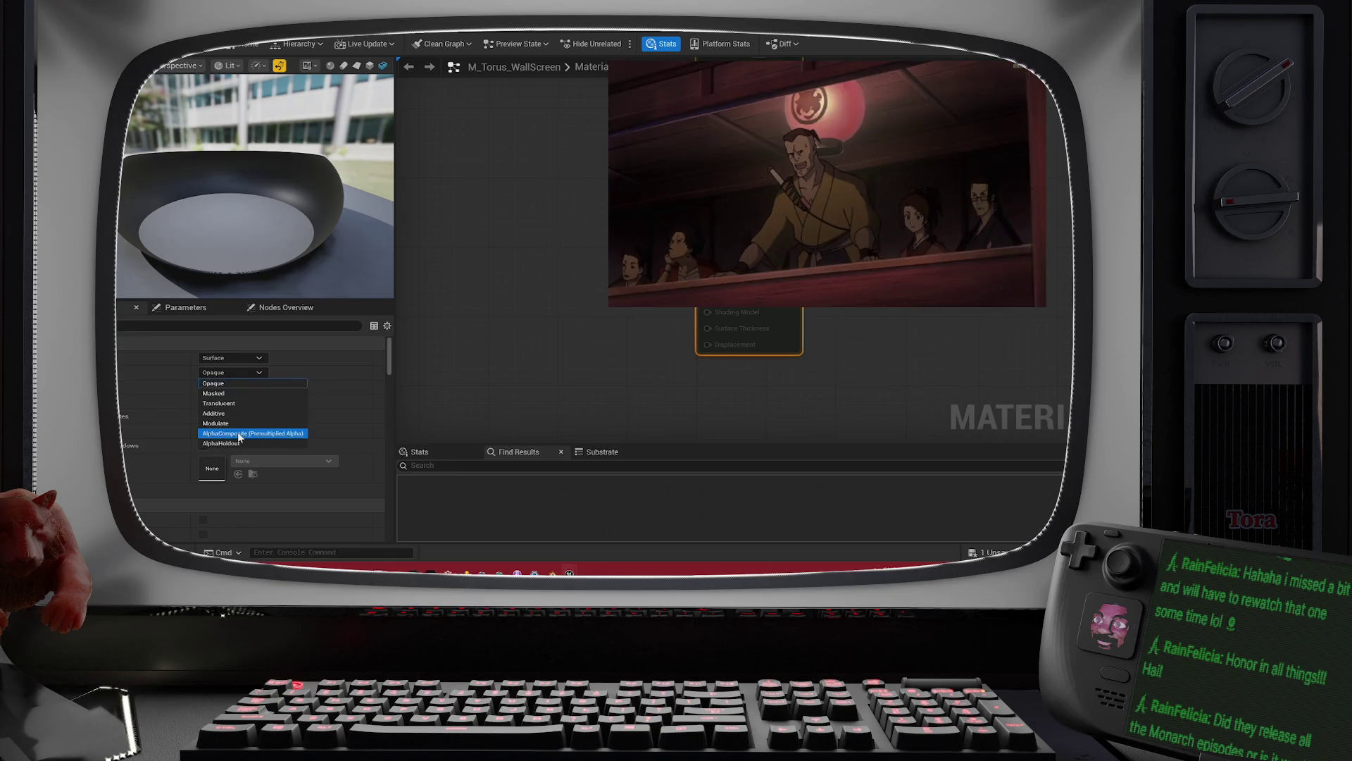
click(261, 404)
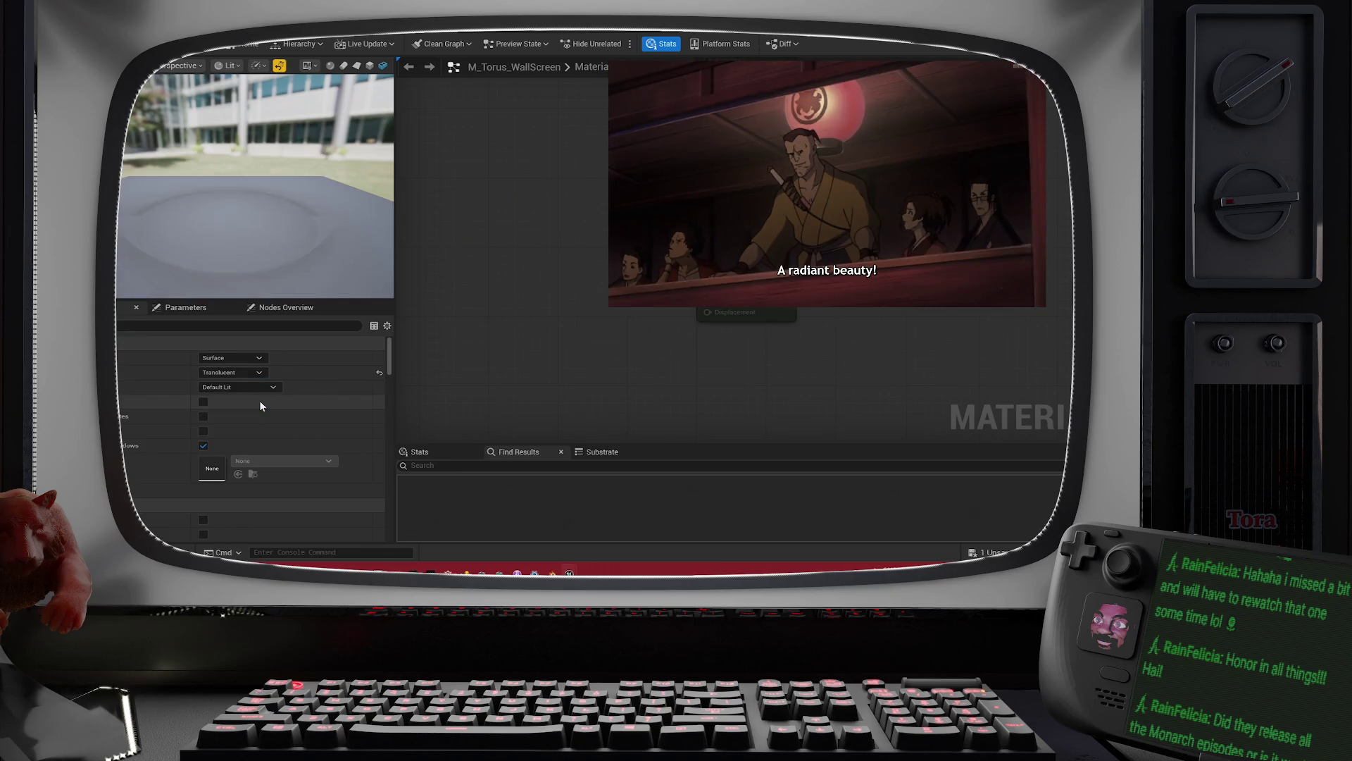
click(262, 388)
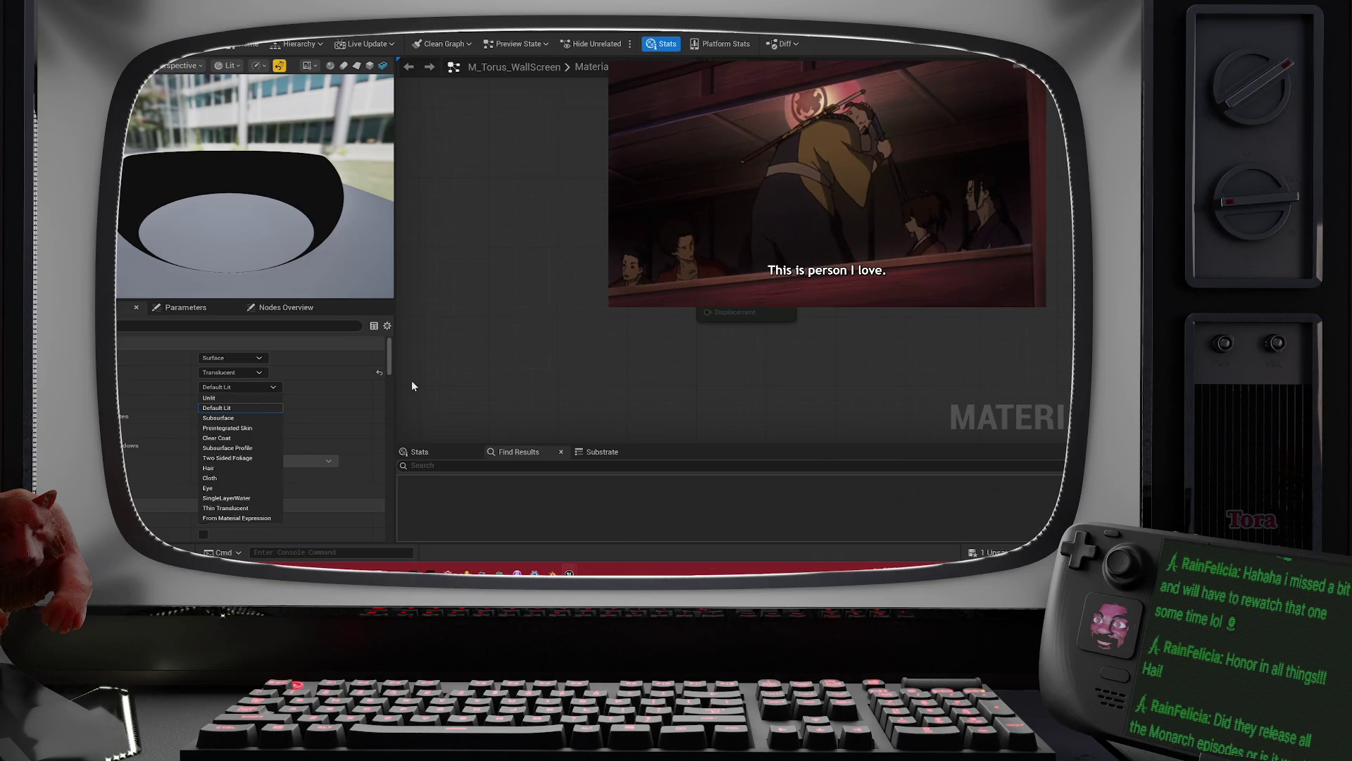
click(448, 381)
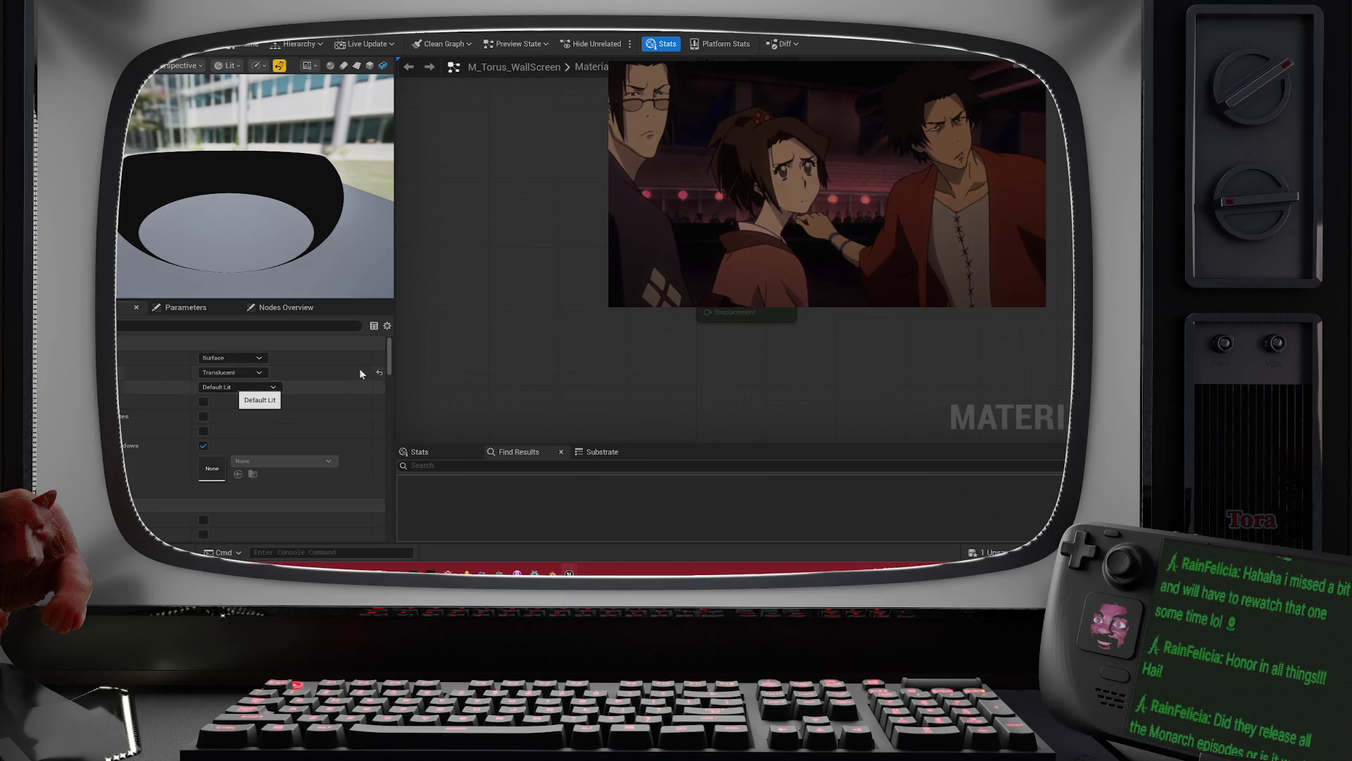
drag(599, 230, 600, 331)
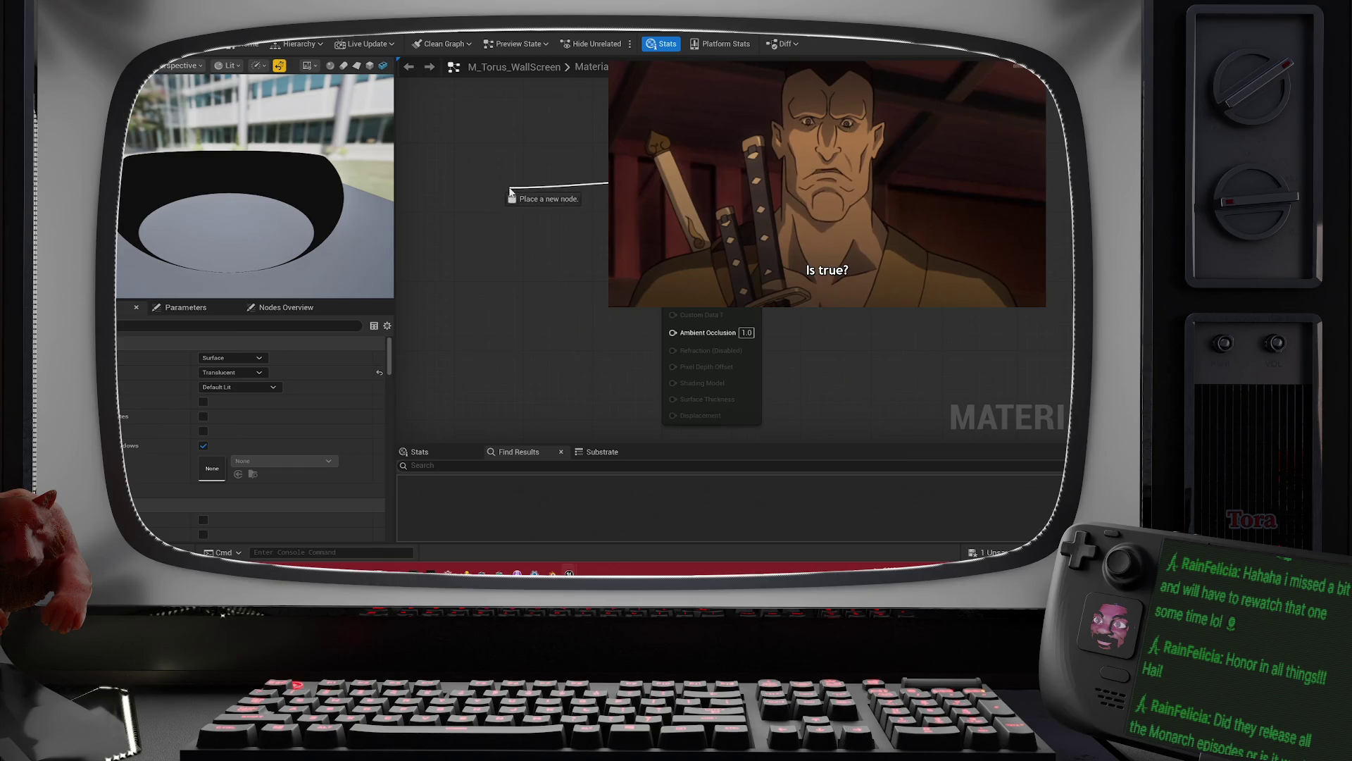
Step: Add a TestGrid_ScreenNumbers Texture Sample node to the M_Torus_WallScreen graph and position it
drag(510, 191, 511, 191)
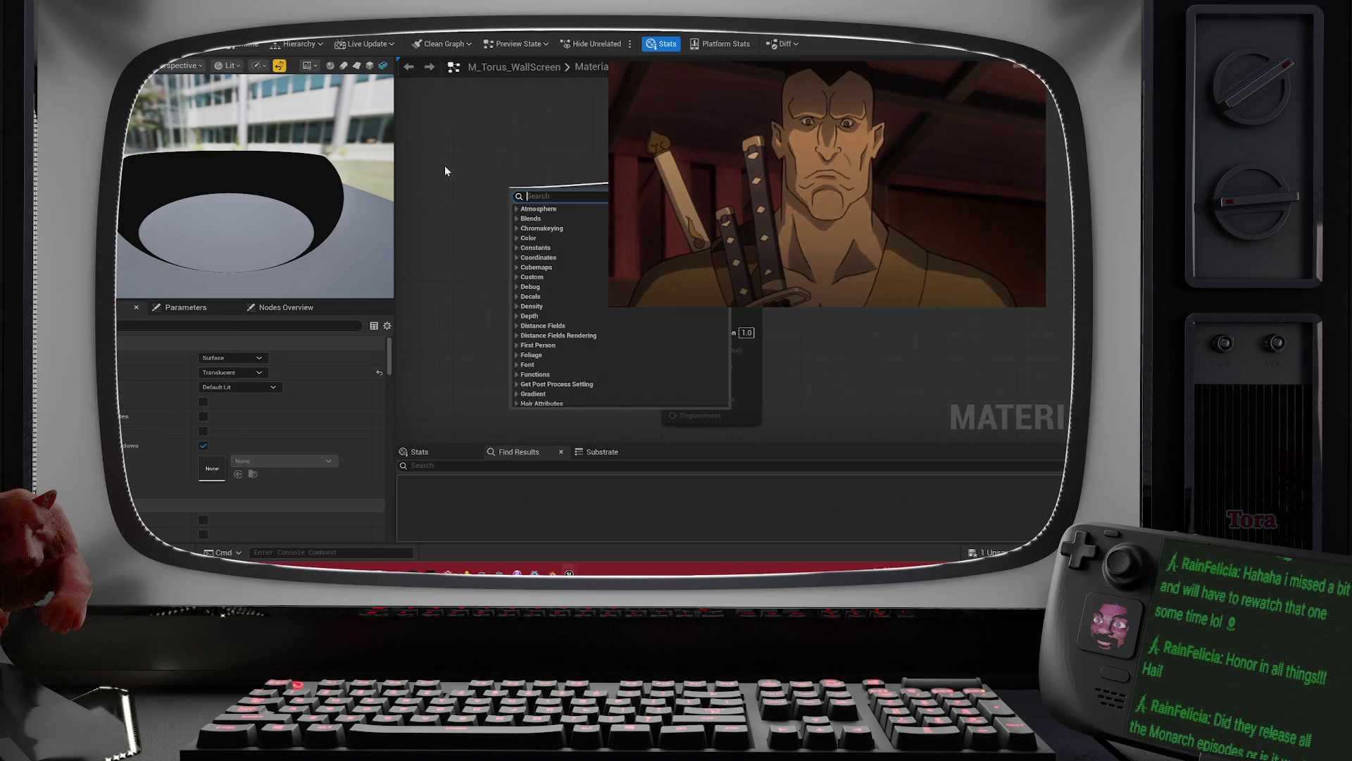
click(445, 172)
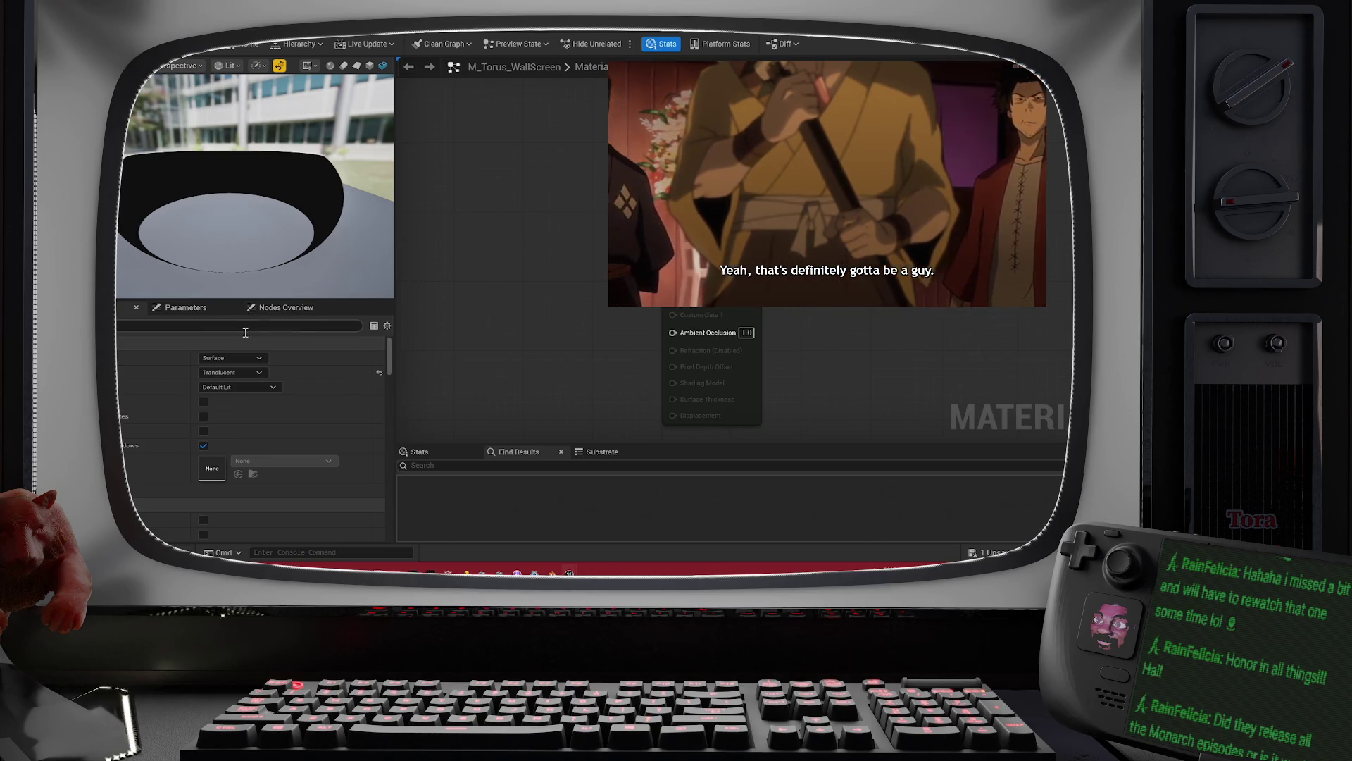
mouse_move(422, 21)
mouse_down()
mouse_move(589, 233)
mouse_move(480, 187)
mouse_up()
click(692, 471)
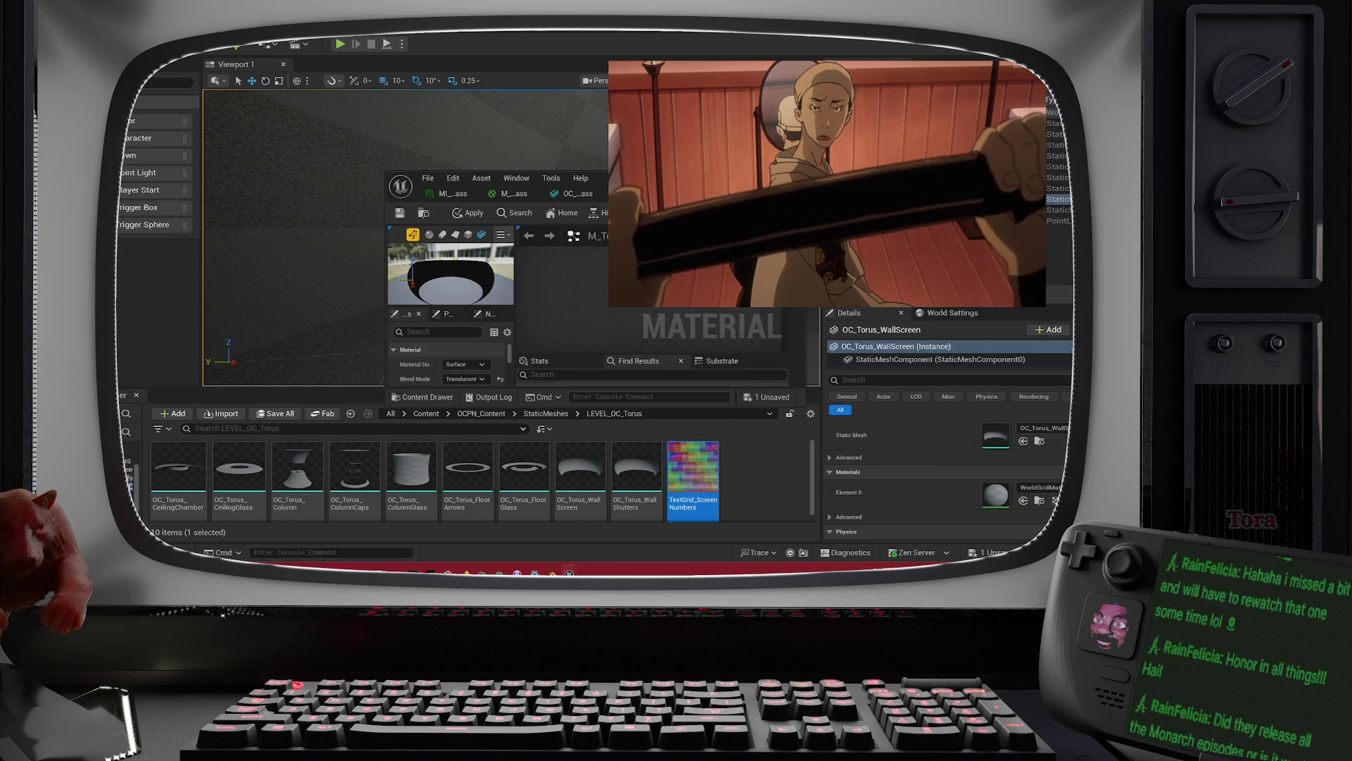
drag(599, 178, 375, 3)
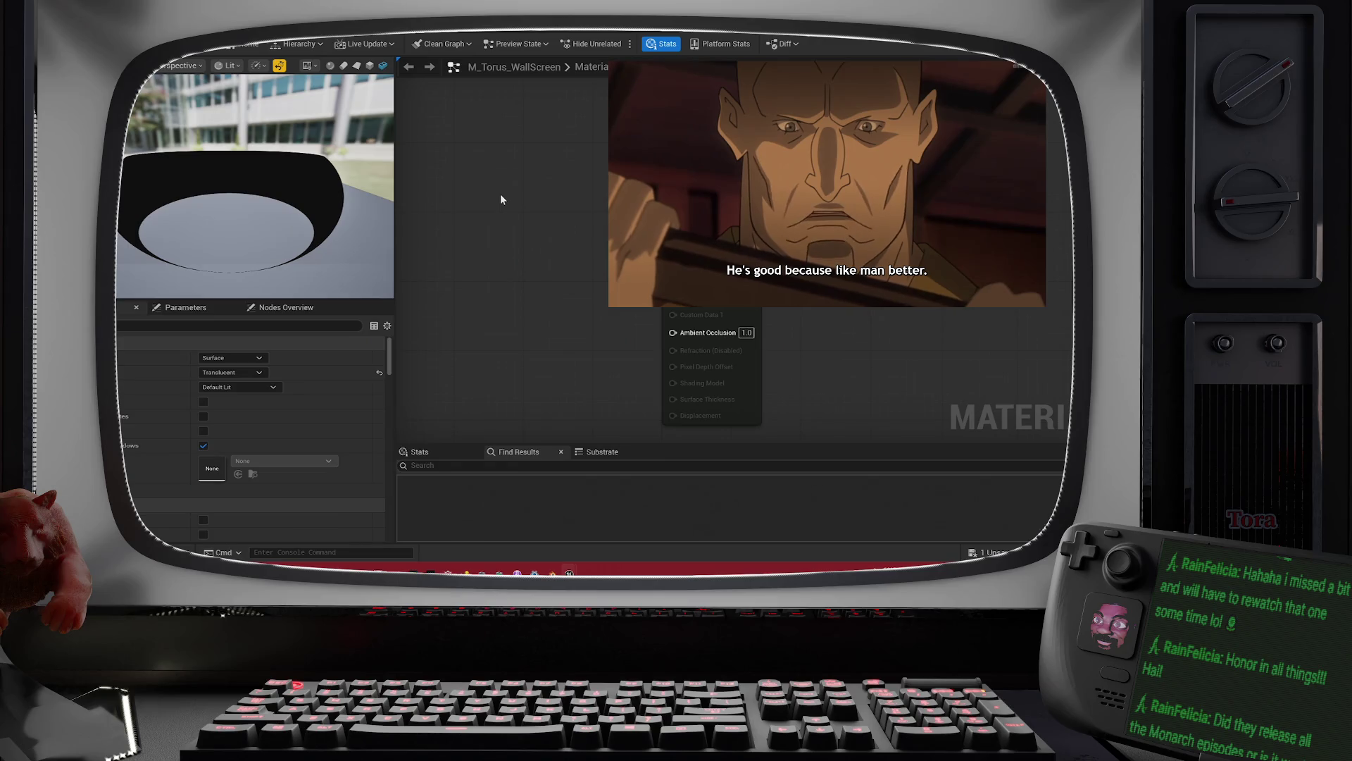
click(500, 193)
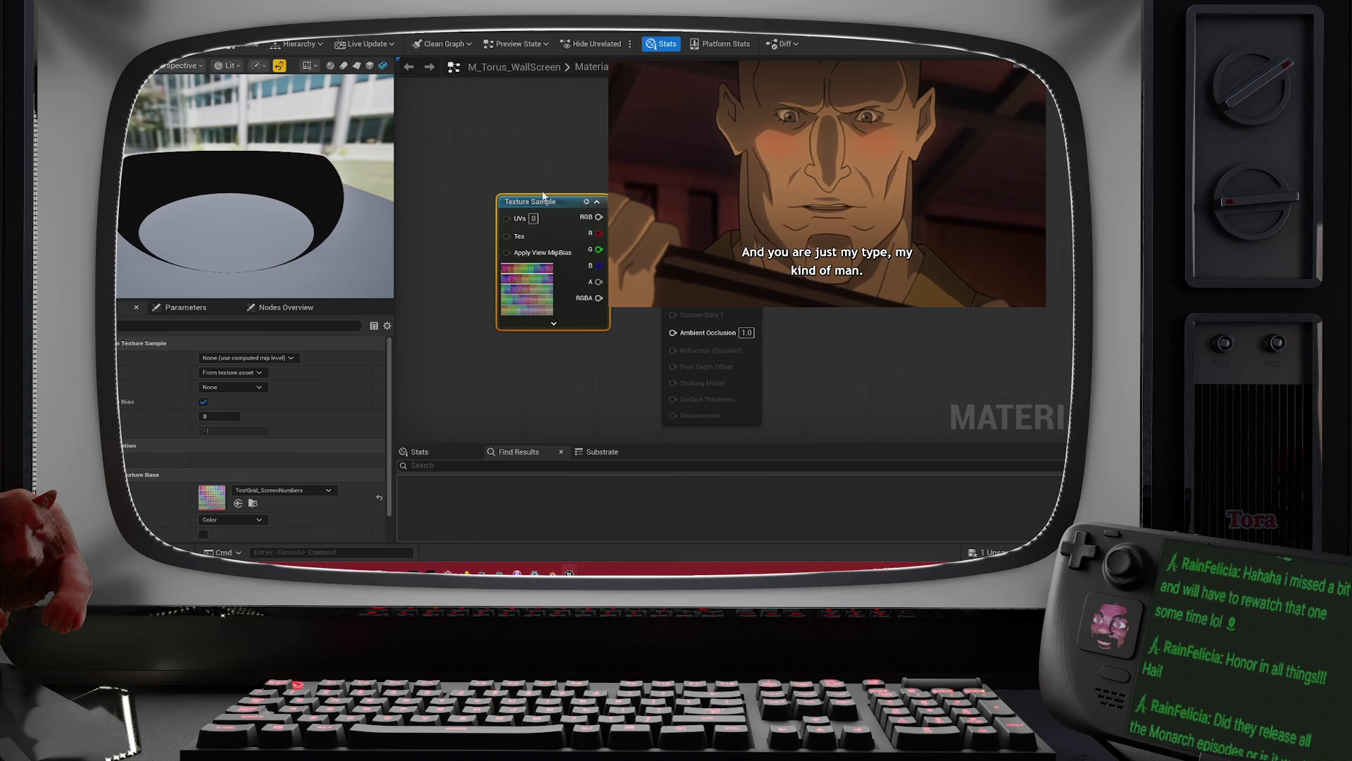
mouse_move(550, 200)
mouse_down()
mouse_move(421, 157)
mouse_move(482, 195)
mouse_move(519, 187)
mouse_move(597, 211)
mouse_move(673, 180)
mouse_up()
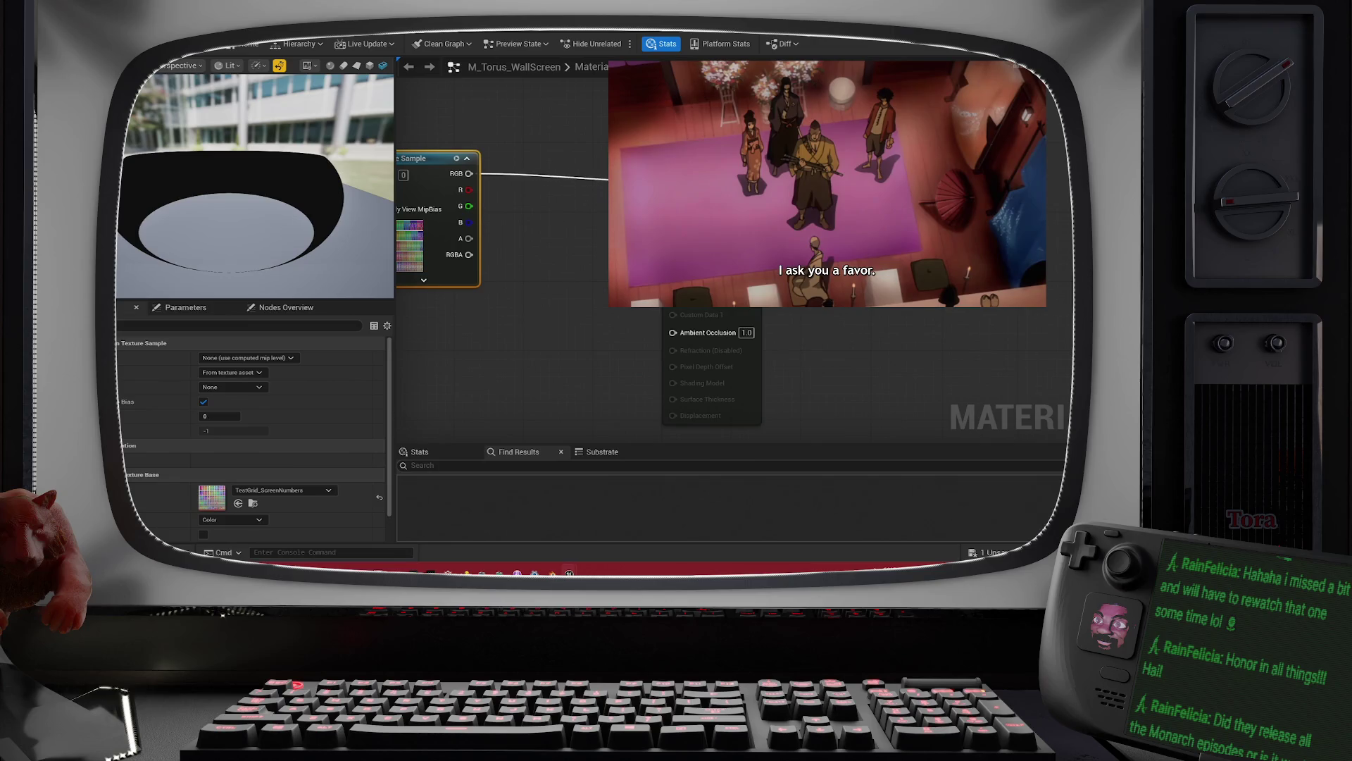
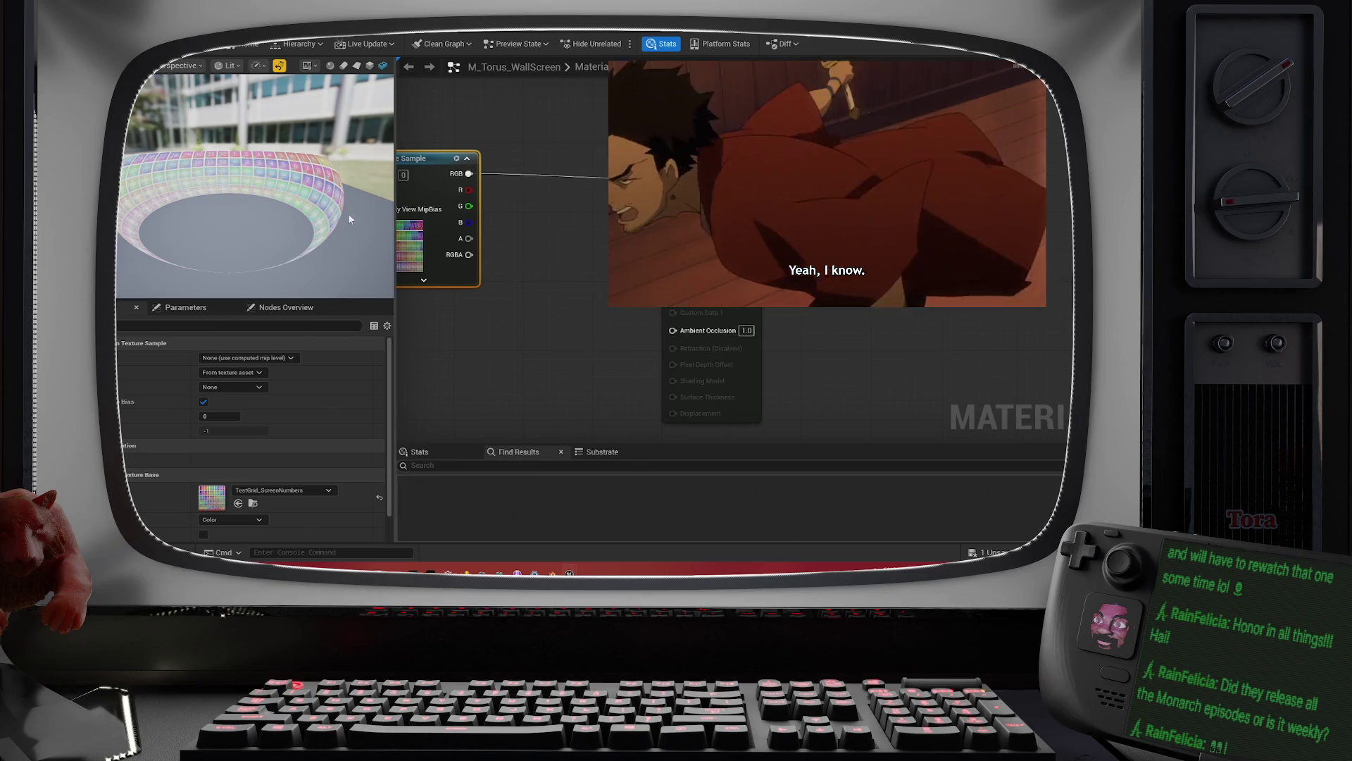
Step: Drag M_Torus_WallScreen from Materials/OC_Torus onto the wall screen's Element 0, then reopen it for editing
drag(348, 213, 348, 226)
scroll(253, 211, up, 3)
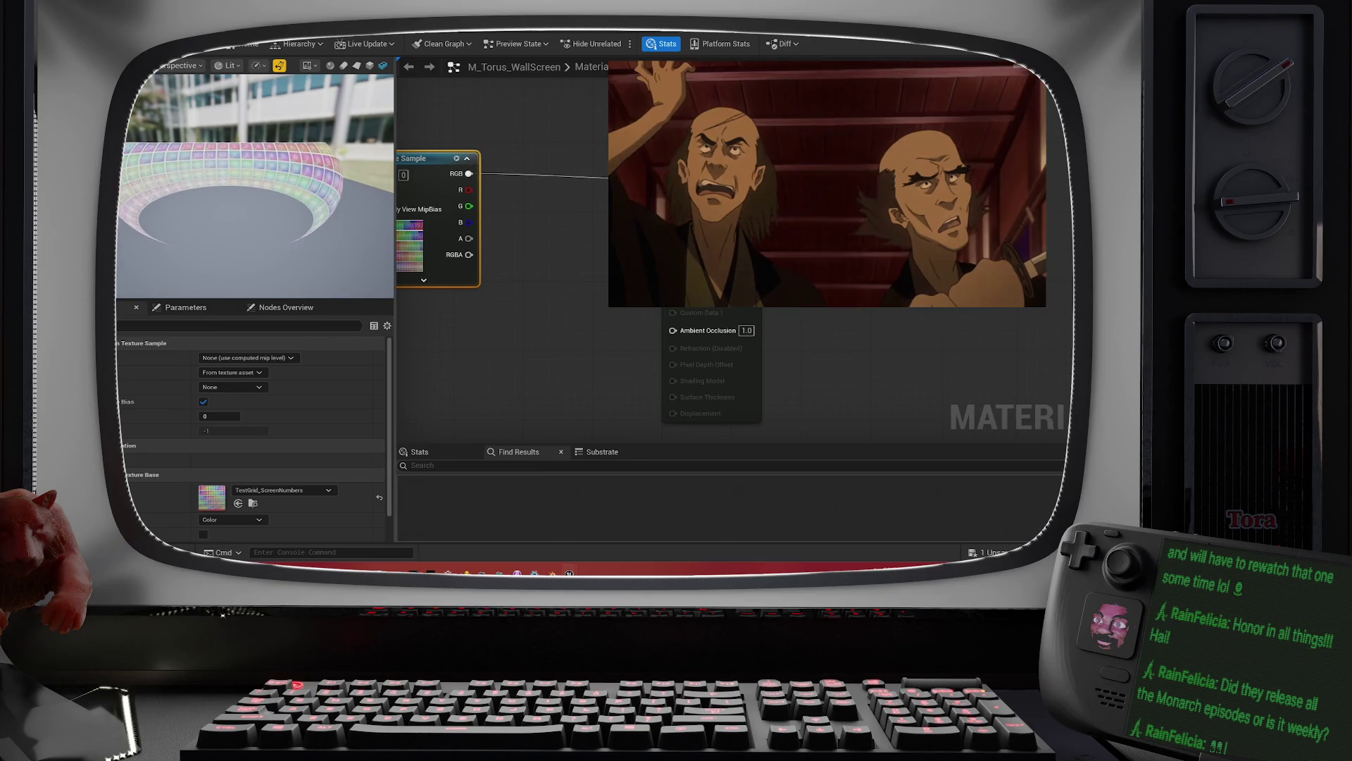
scroll(254, 211, up, 3)
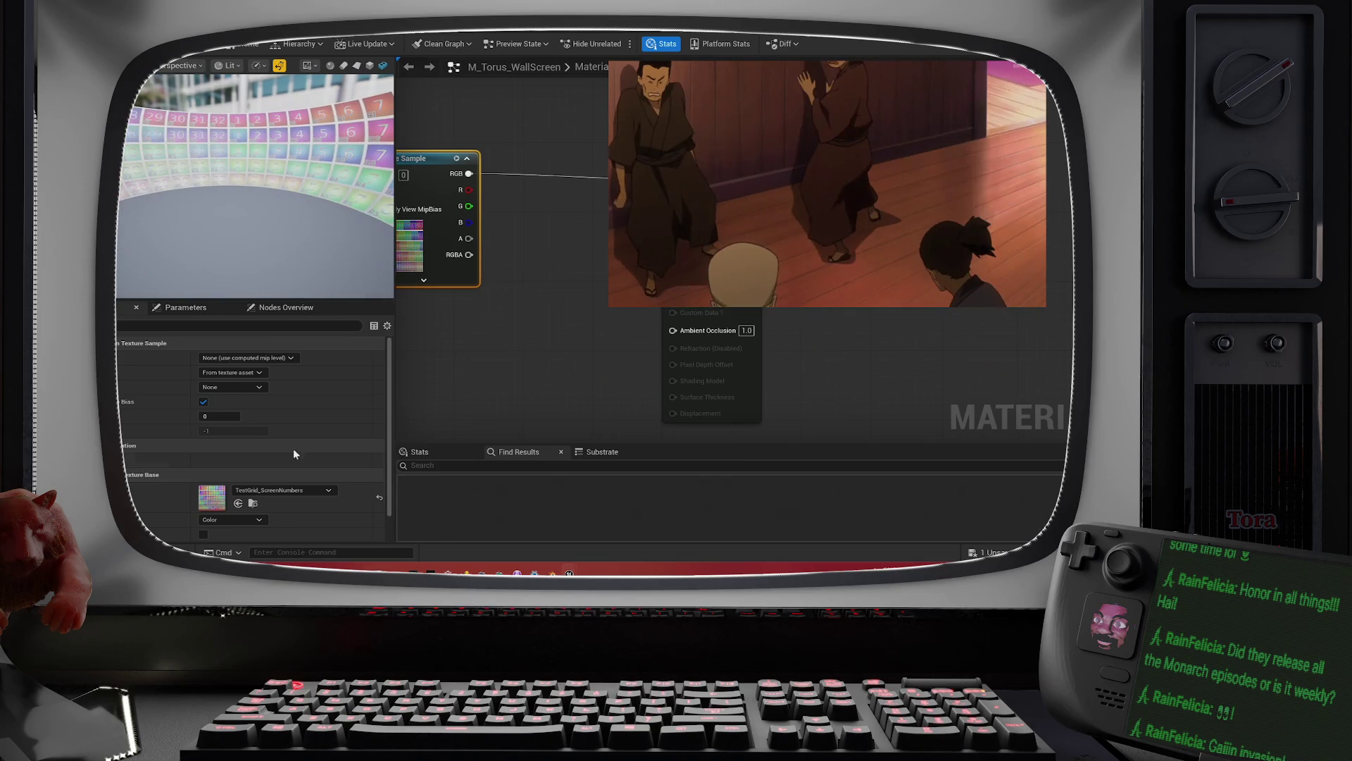
key(alt+Tab)
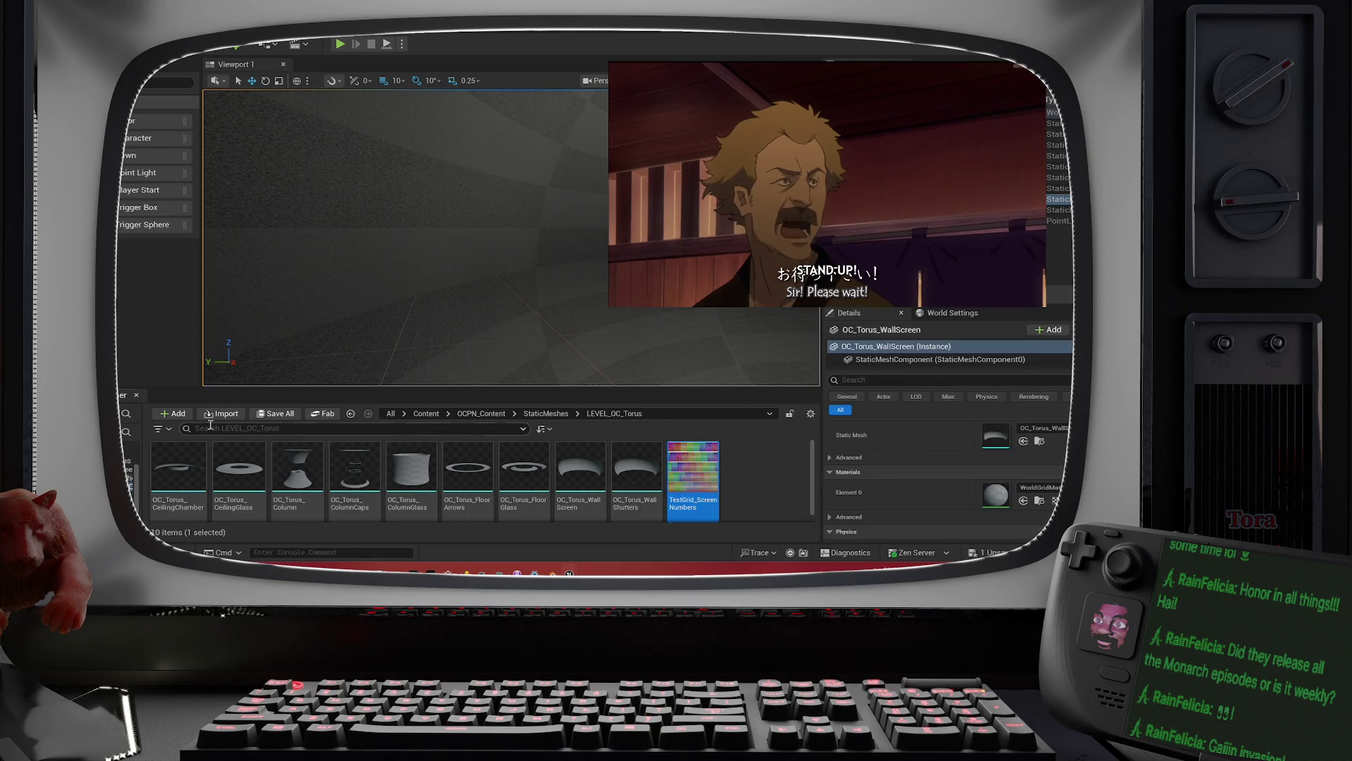
click(129, 468)
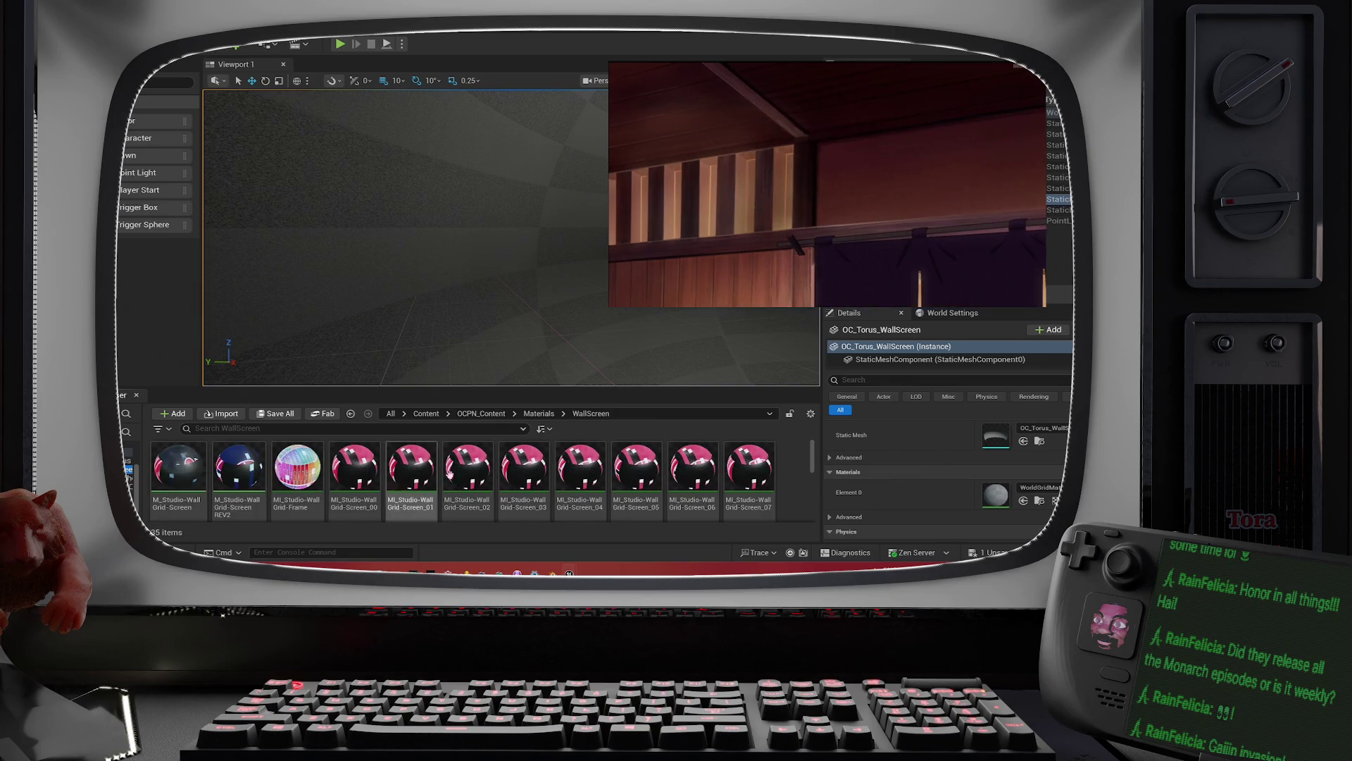
click(129, 460)
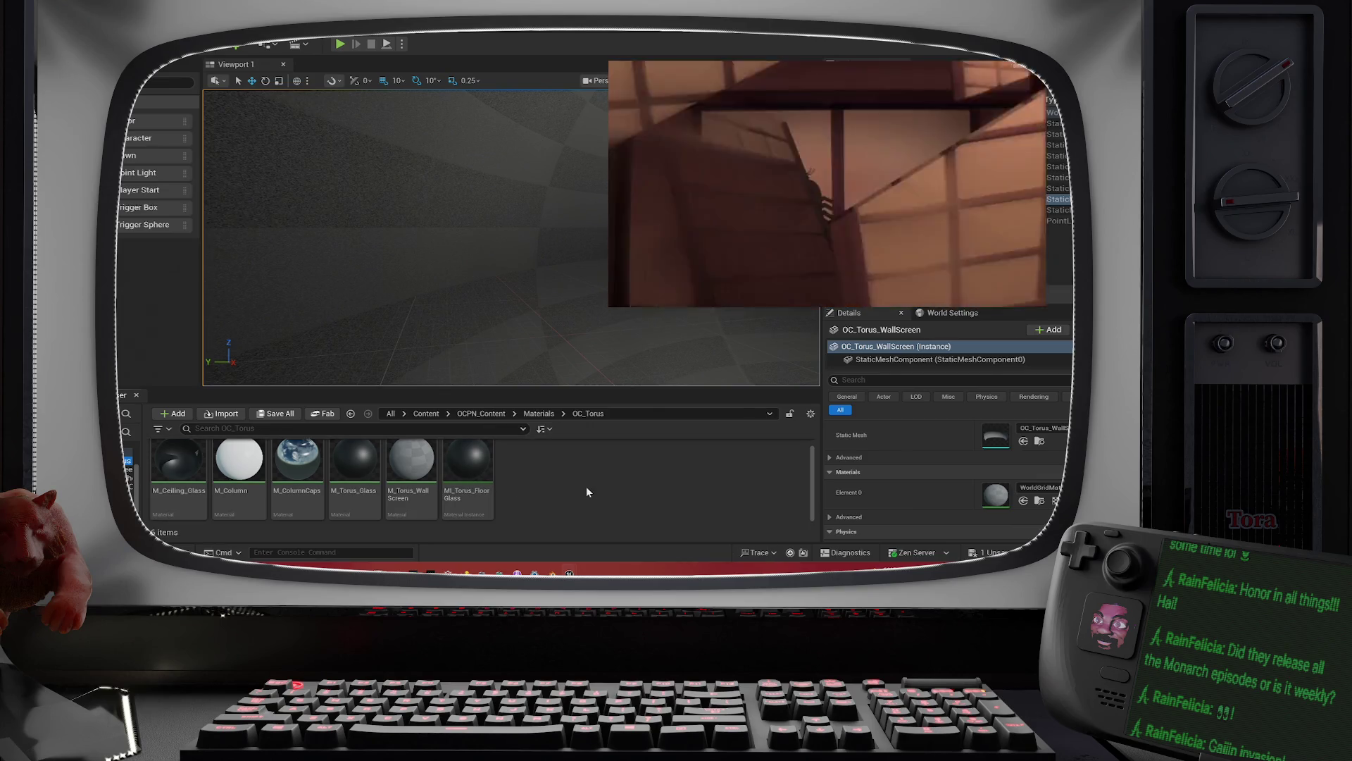
scroll(426, 480, down, 1)
mouse_move(427, 480)
mouse_down()
mouse_move(810, 436)
mouse_move(981, 322)
mouse_move(1014, 383)
mouse_move(1039, 492)
mouse_up()
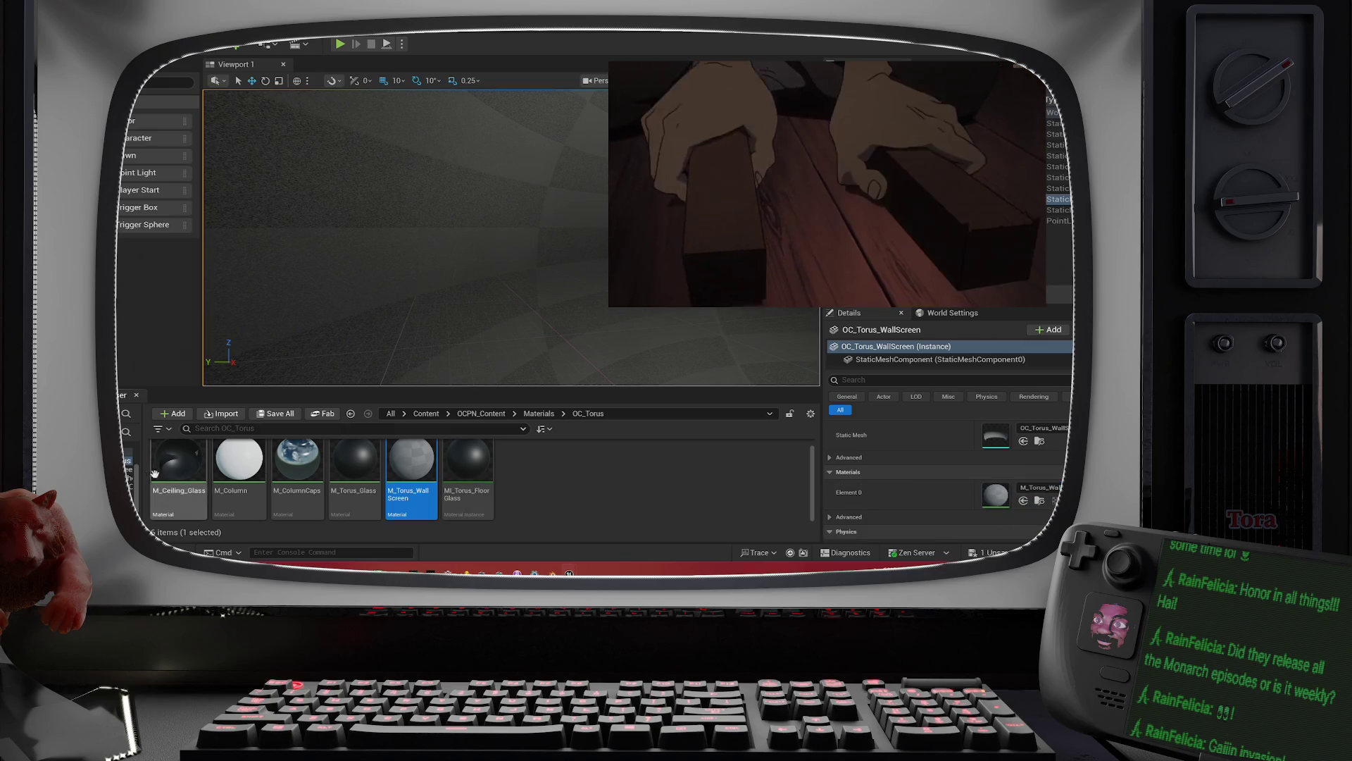
double_click(411, 468)
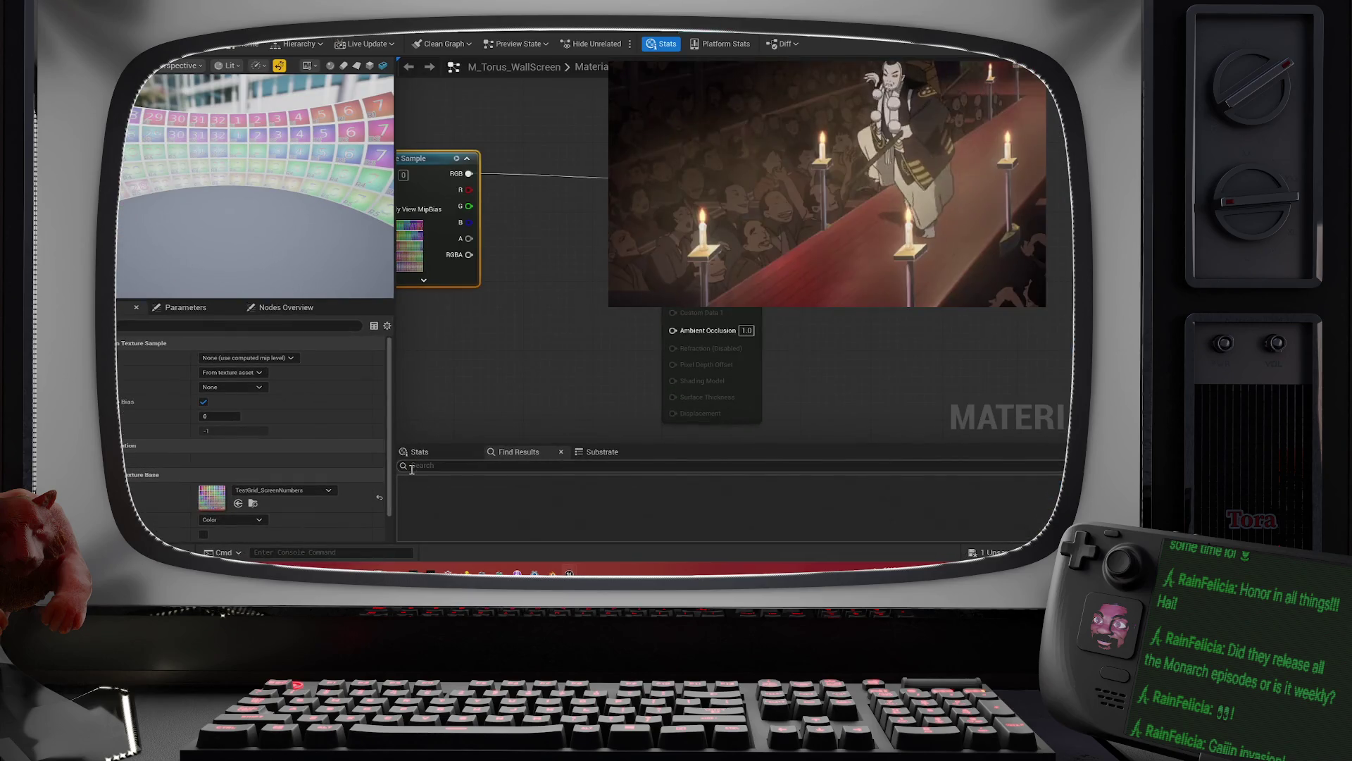
Step: Apply the M_Torus_WallScreen changes, then resize the editor and pan the graph to the output node
click(169, 44)
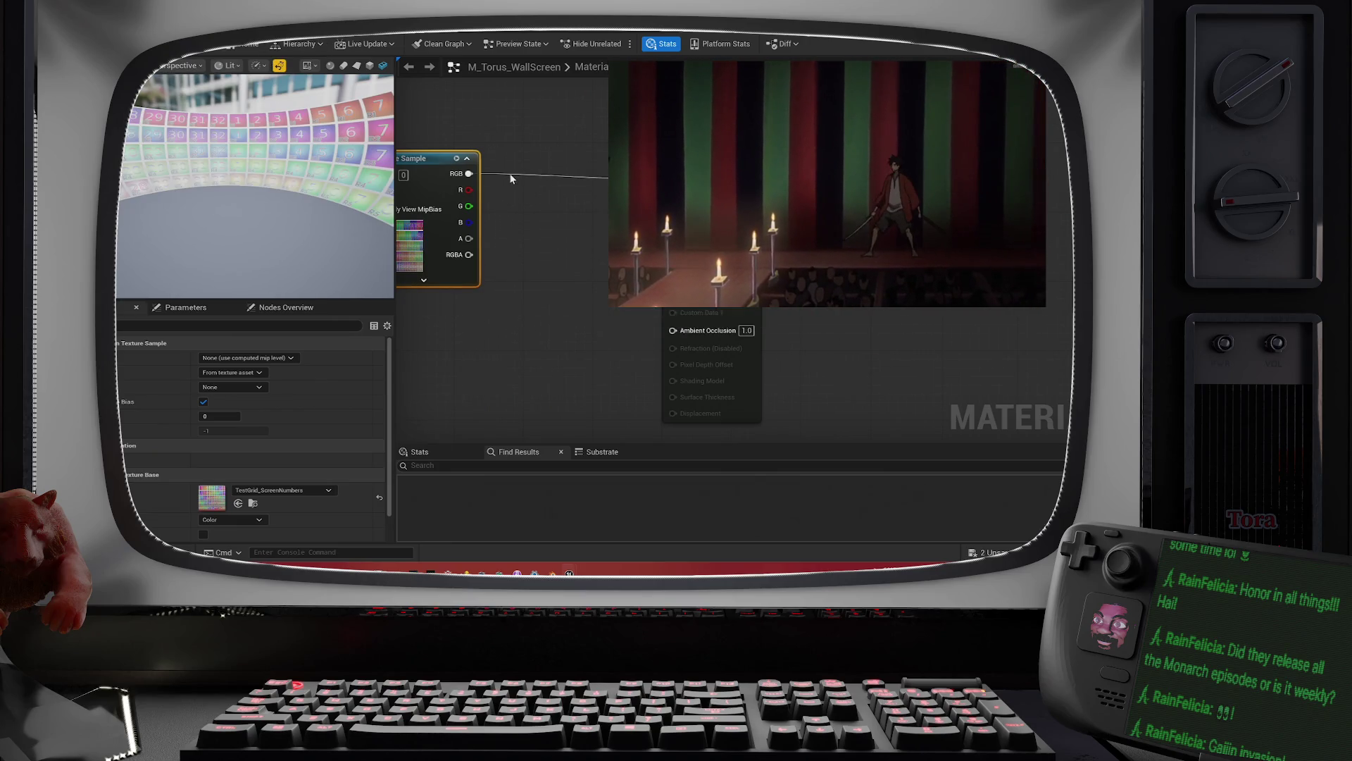
drag(722, 493, 585, 323)
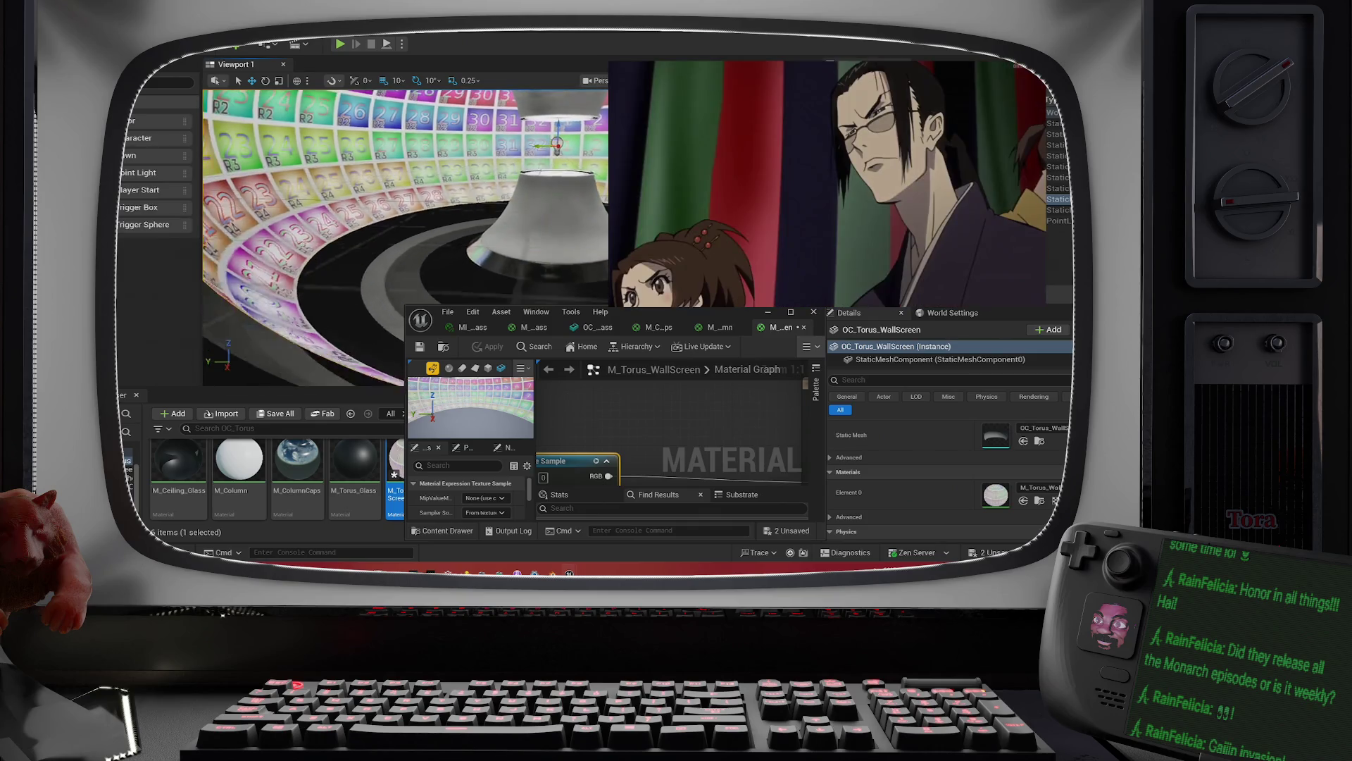
drag(575, 415, 508, 395)
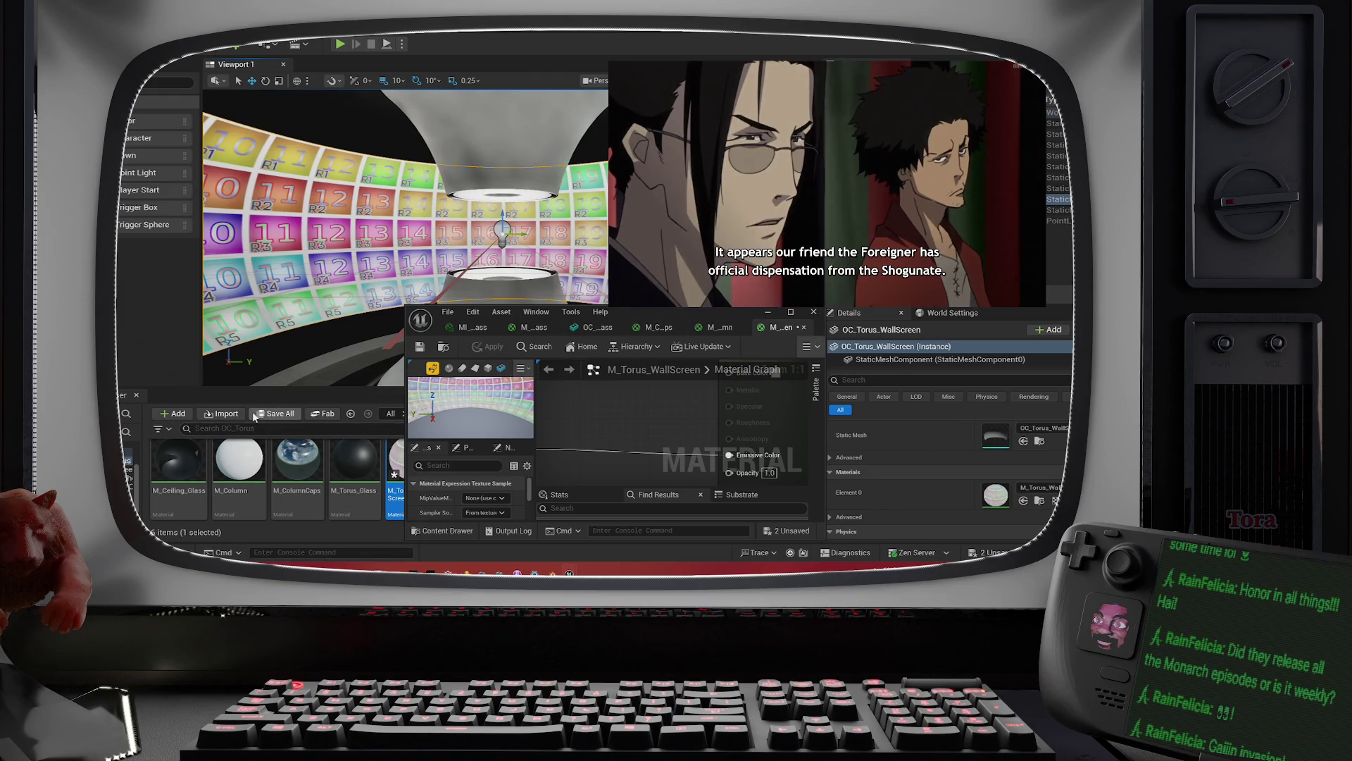
Step: Save M_Torus_WallScreen and the OC_Torus level, then minimize the material editor to view the tiled wall
click(276, 413)
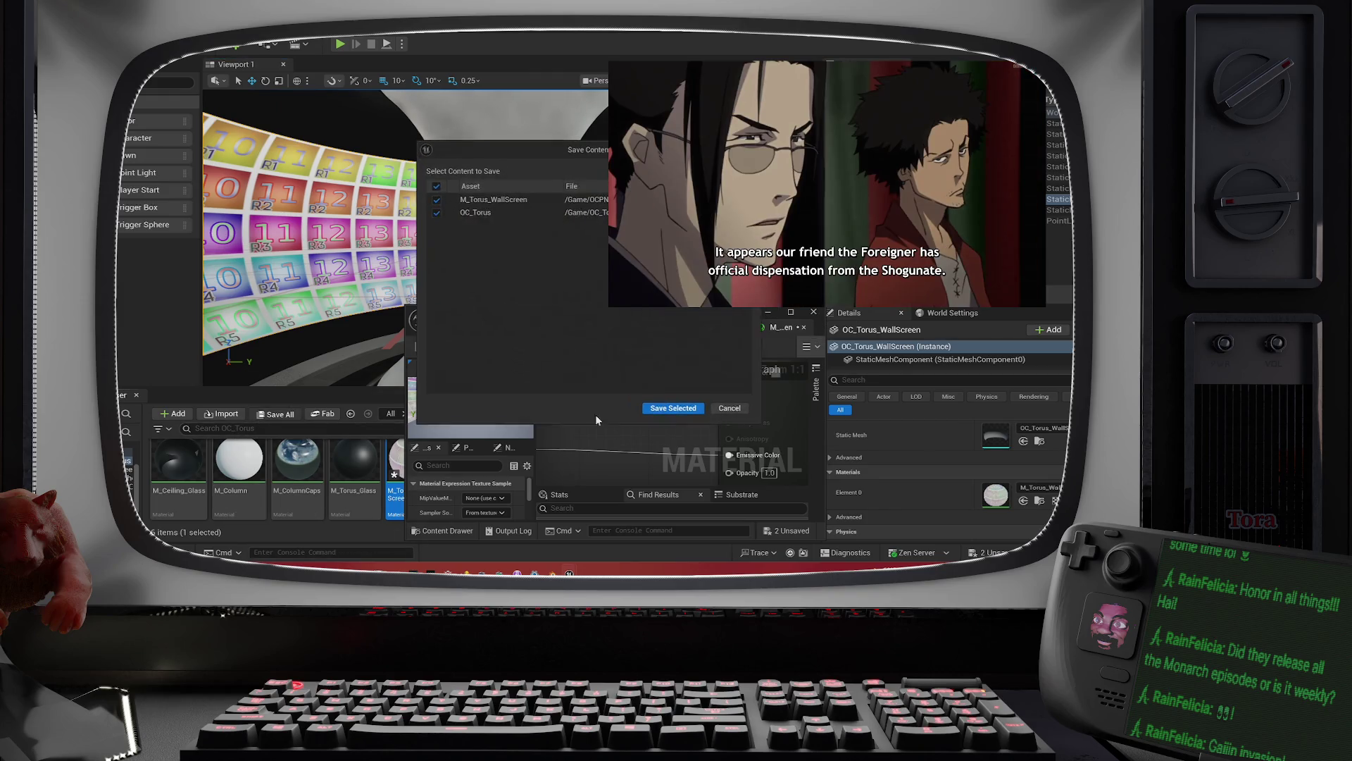
click(694, 409)
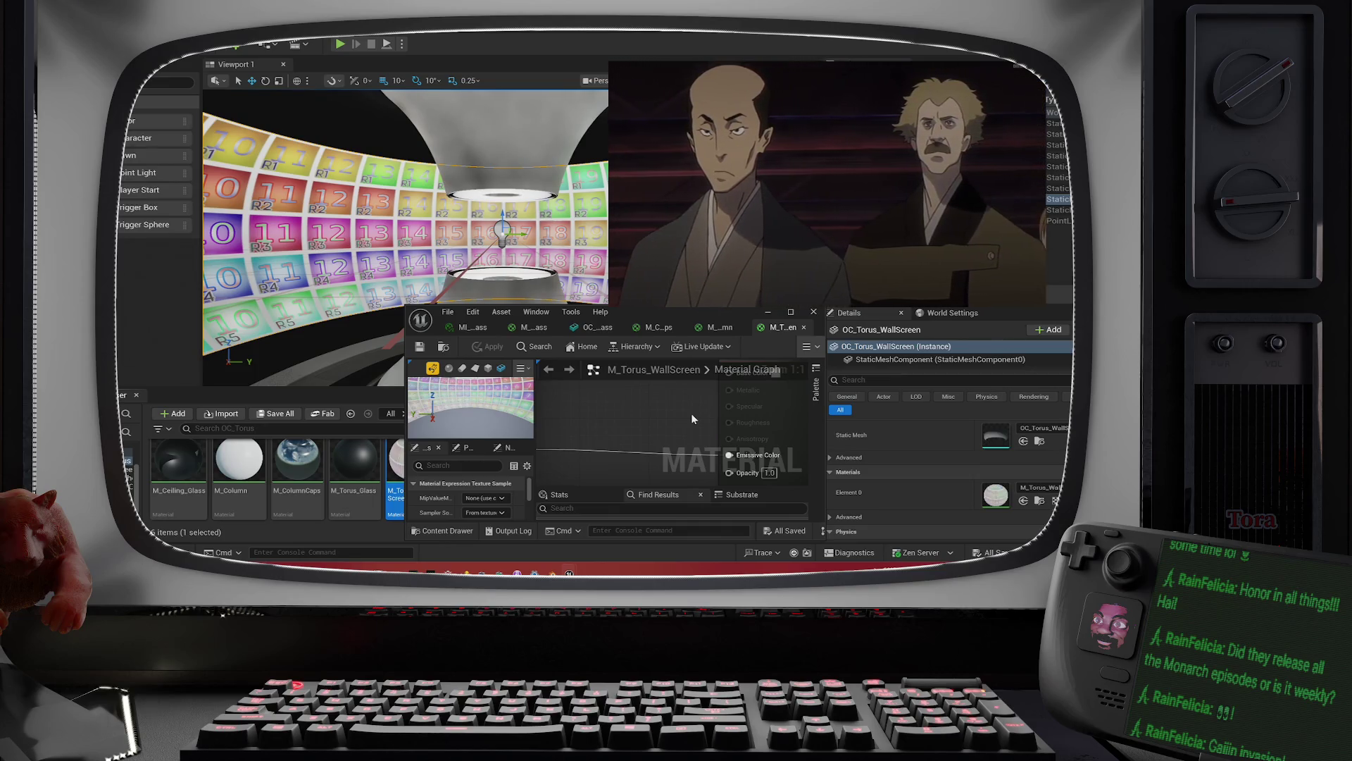
click(770, 312)
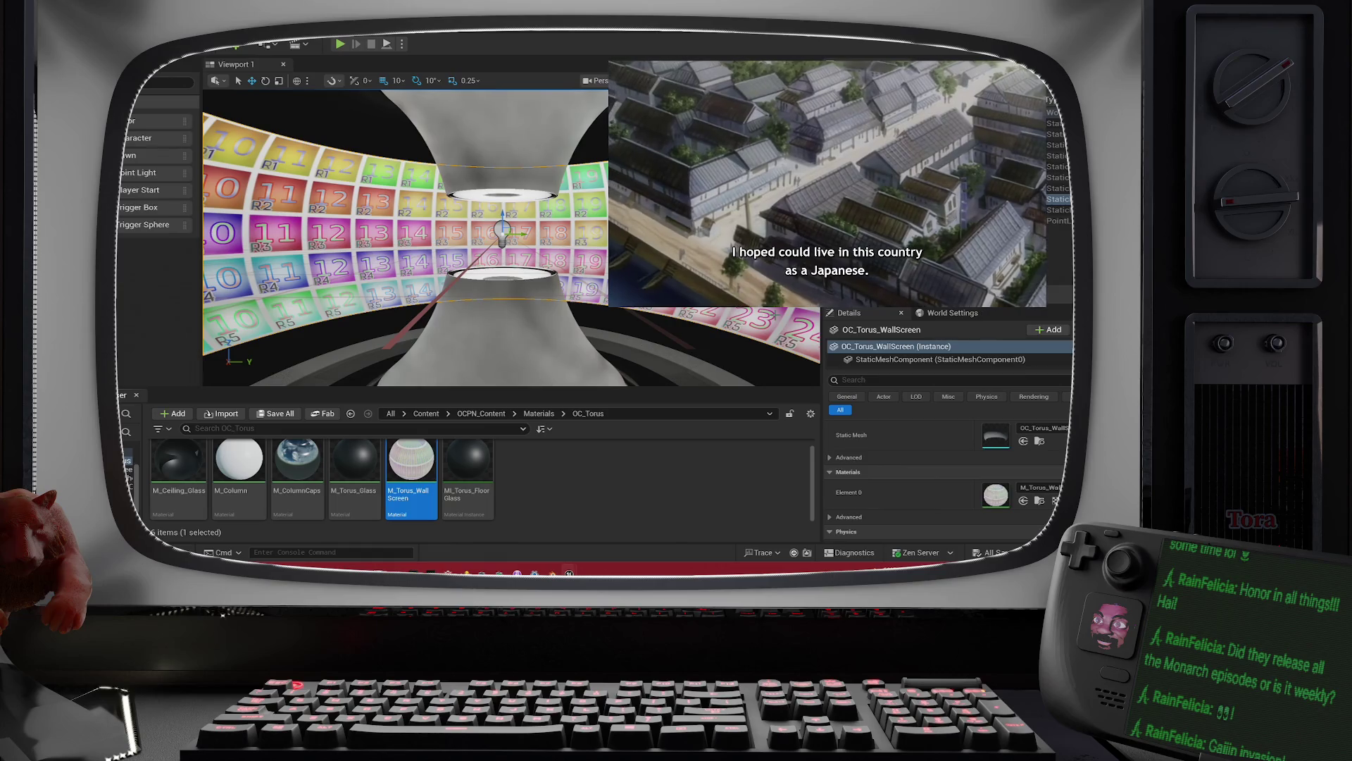
scroll(510, 238, up, 2)
scroll(511, 238, down, 3)
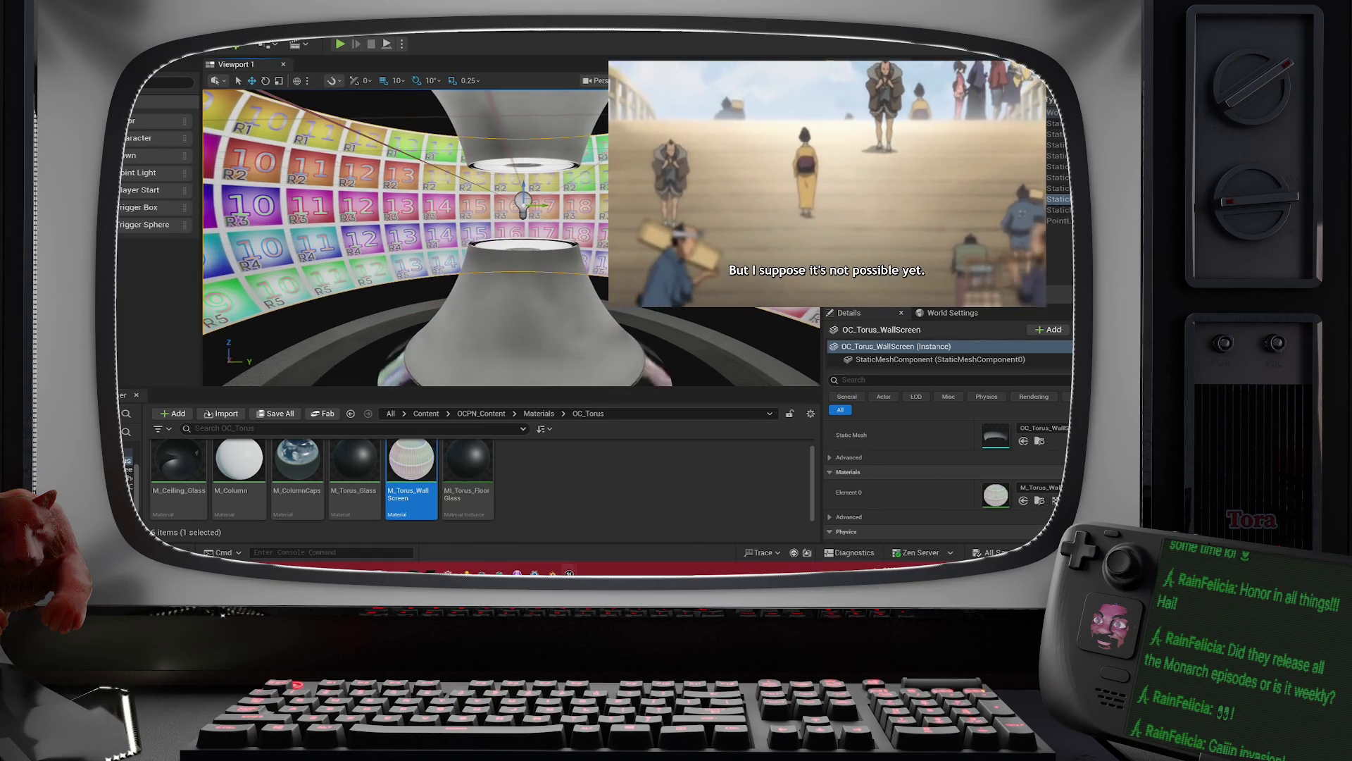
scroll(510, 237, down, 1)
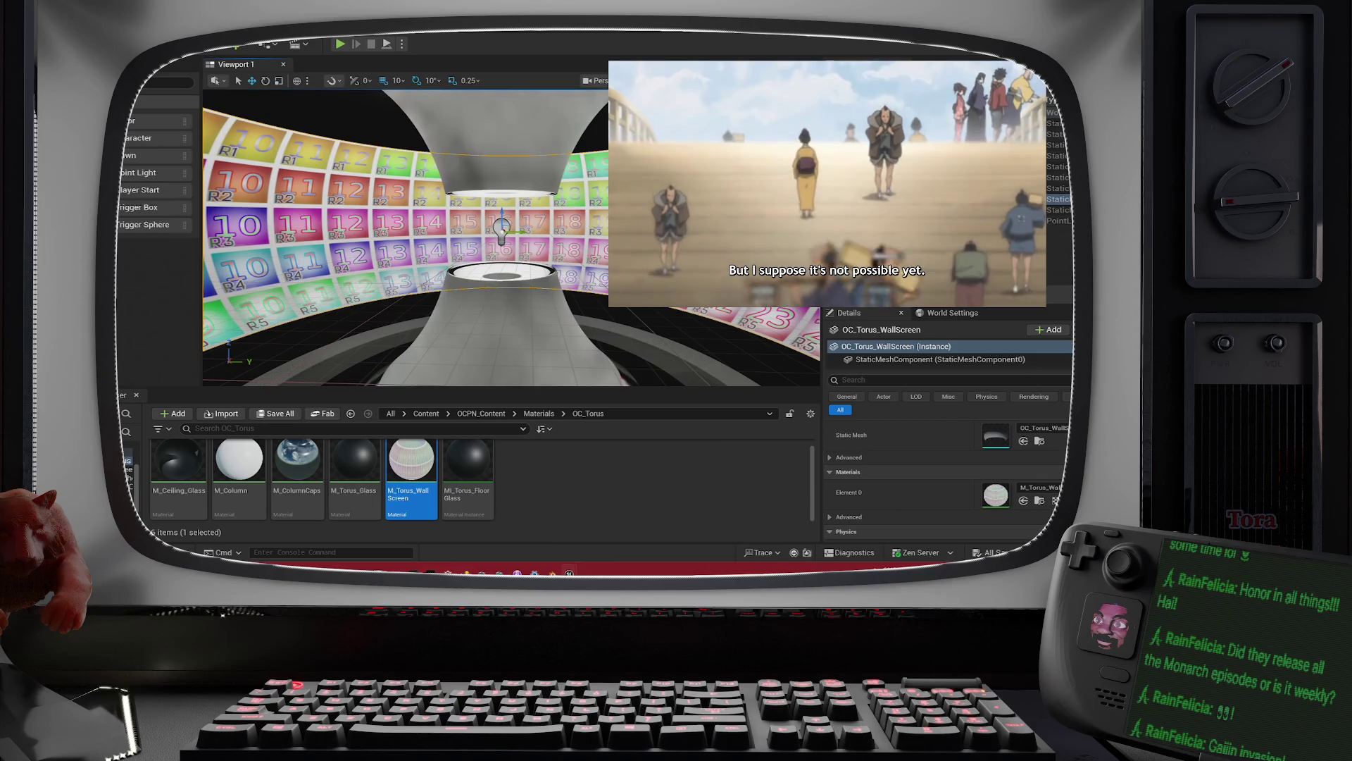
right_click(657, 310)
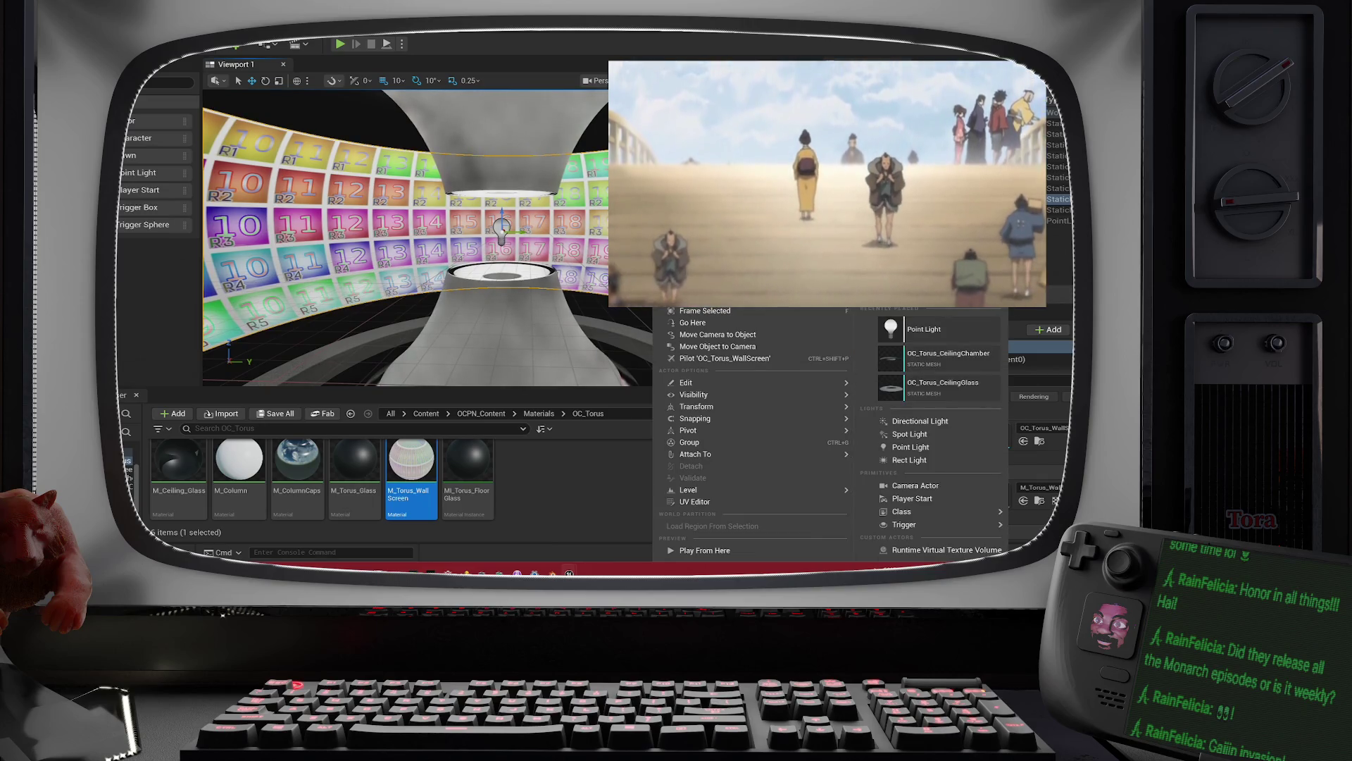
Step: Search the wall screen's Details for 'lumen' settings, then deselect it
key(Escape)
mouse_move(423, 239)
mouse_down()
mouse_move(422, 212)
mouse_move(401, 208)
mouse_move(367, 149)
mouse_move(472, 160)
mouse_move(443, 131)
mouse_up()
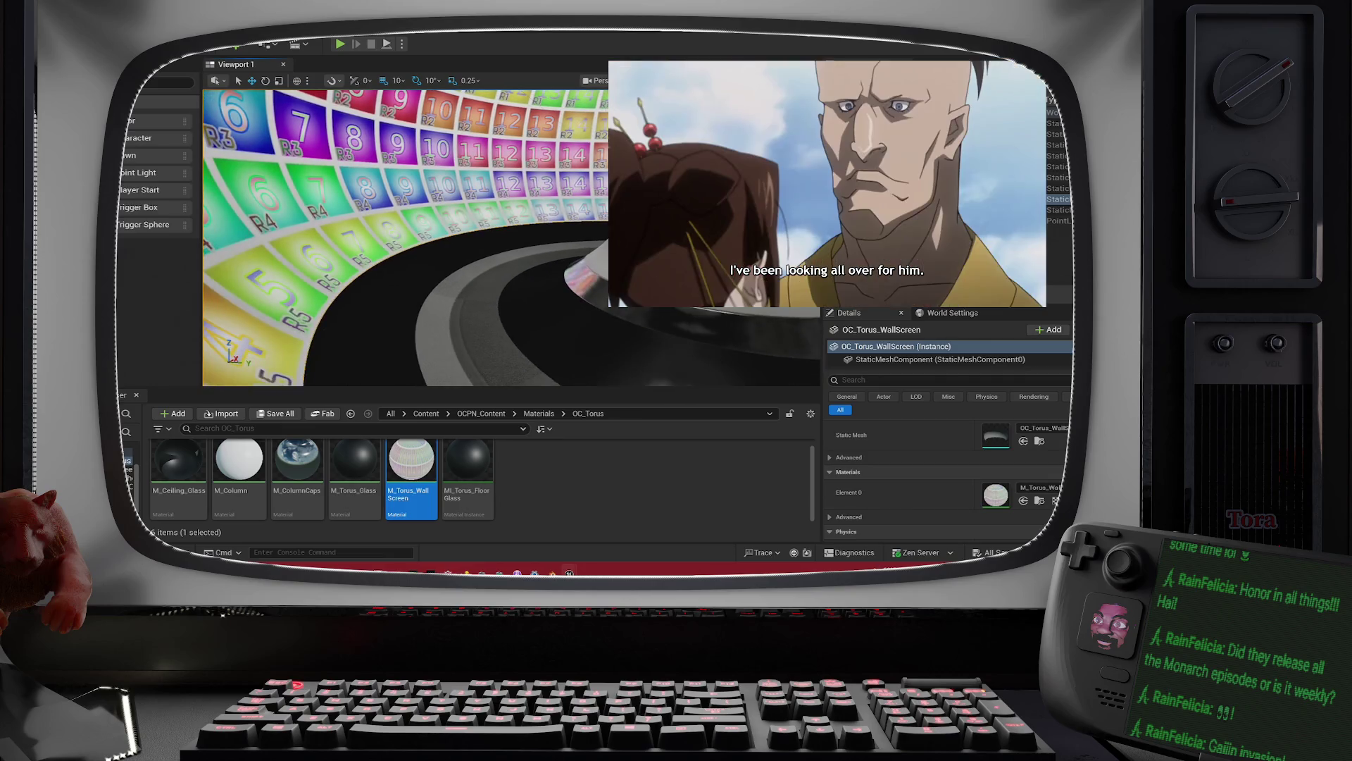
click(1043, 374)
text(lumen)
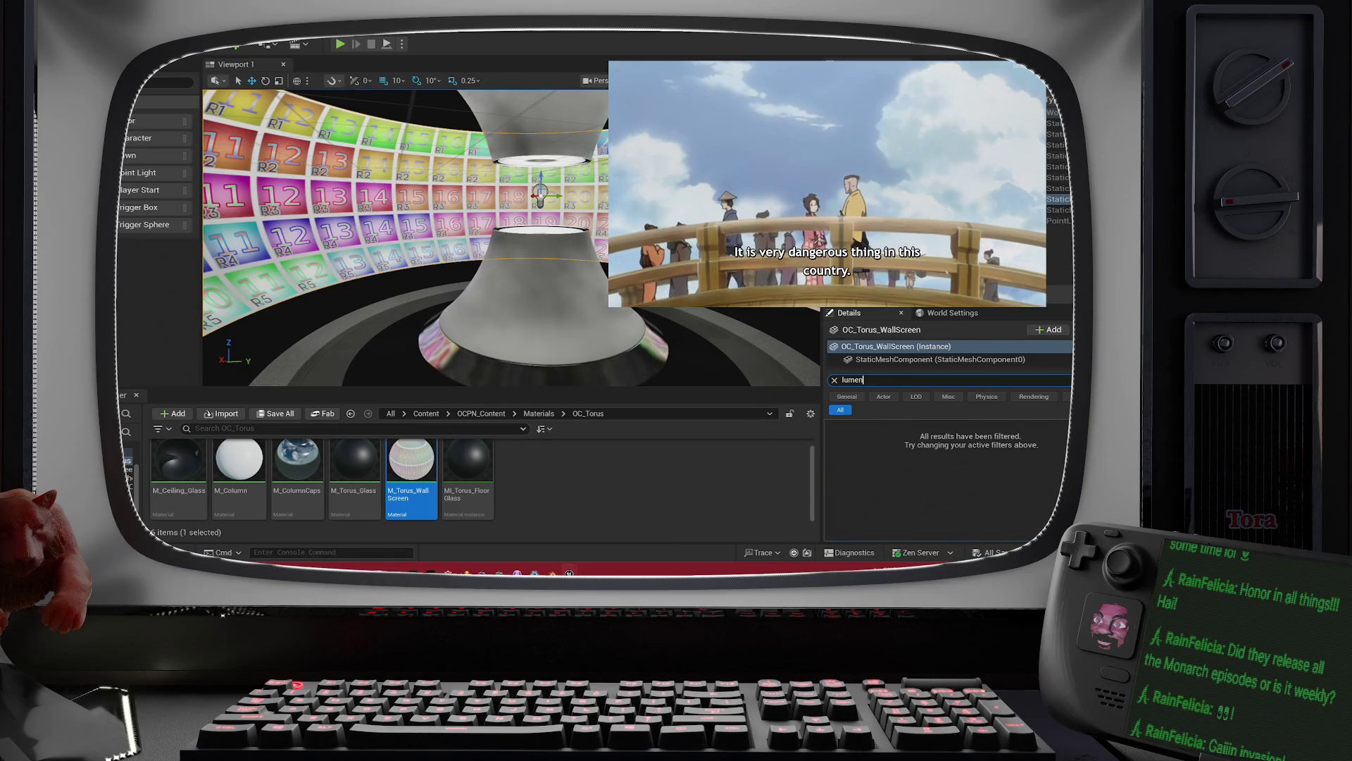
key(Escape)
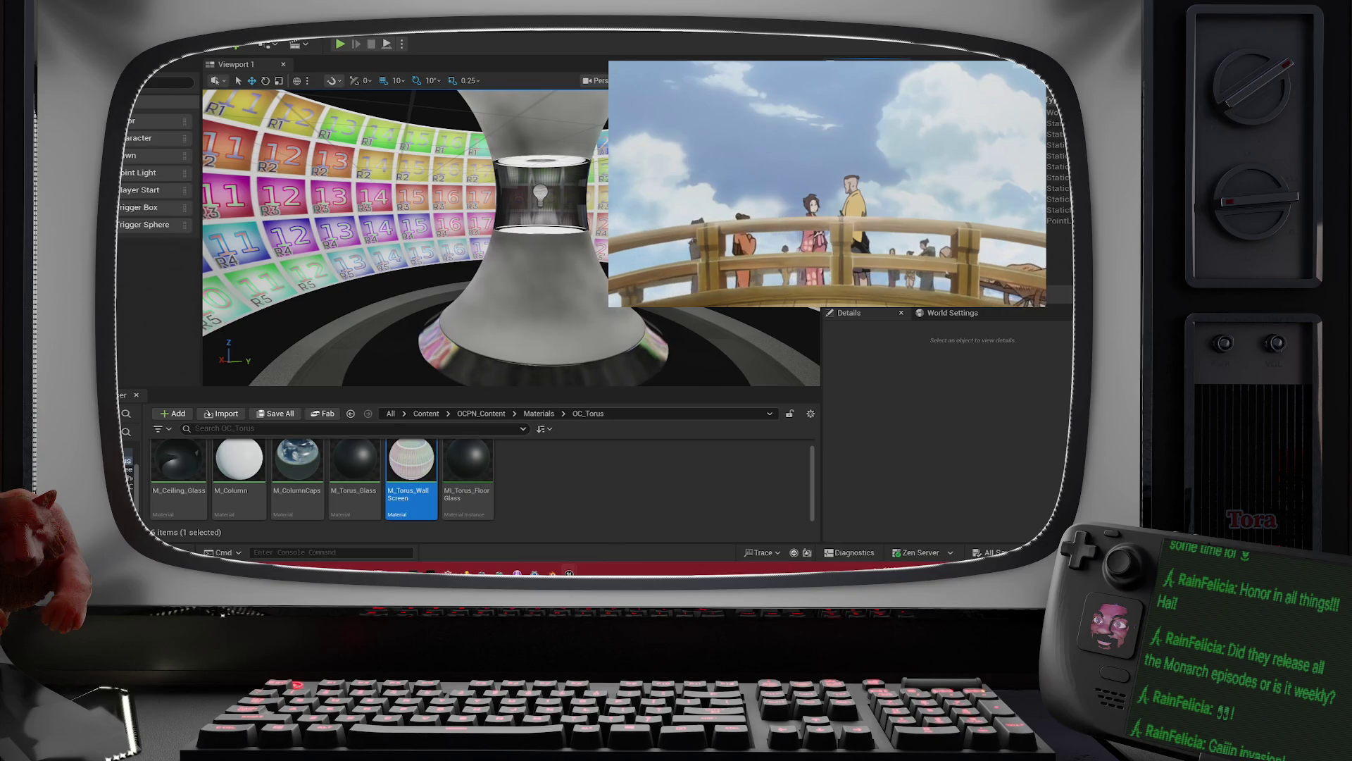
Step: Place a Post Process Volume from the Visual Effects actors into the torus room
click(120, 227)
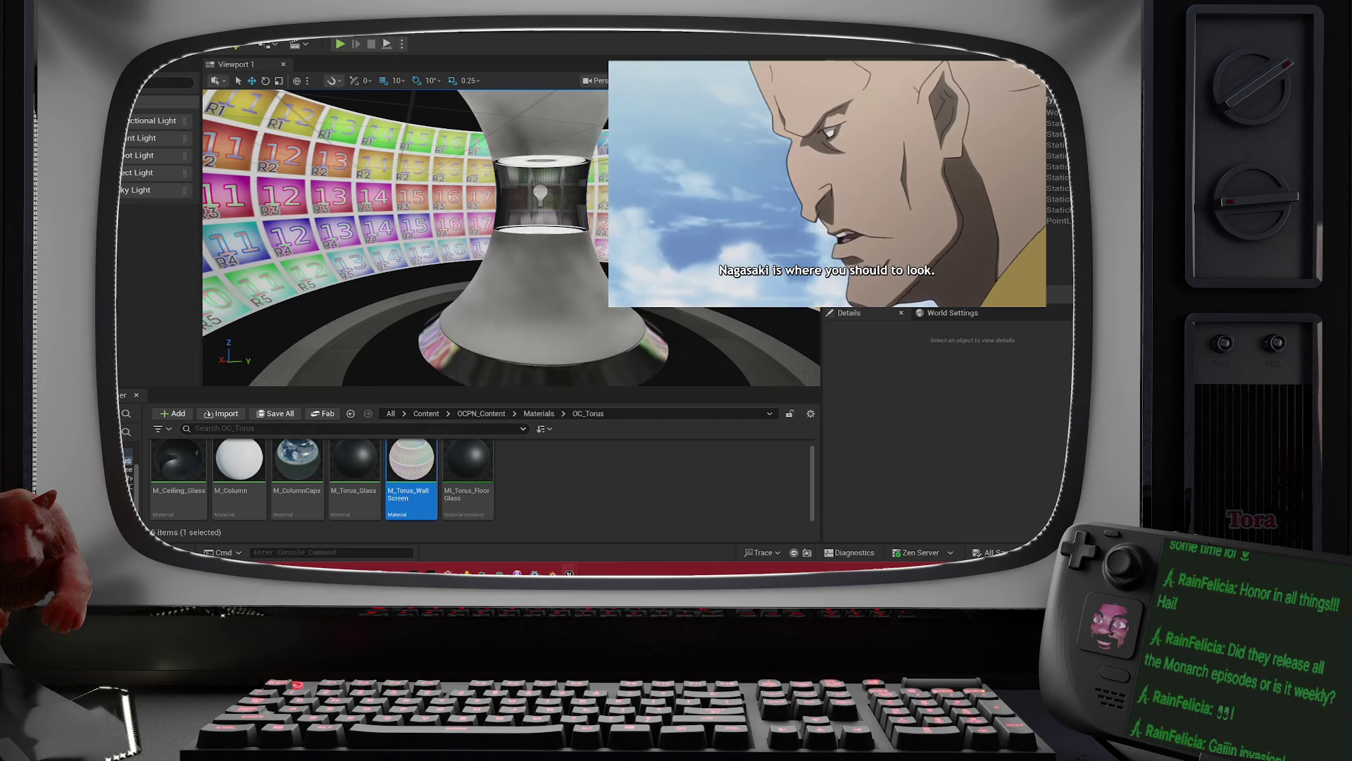
click(121, 123)
click(121, 98)
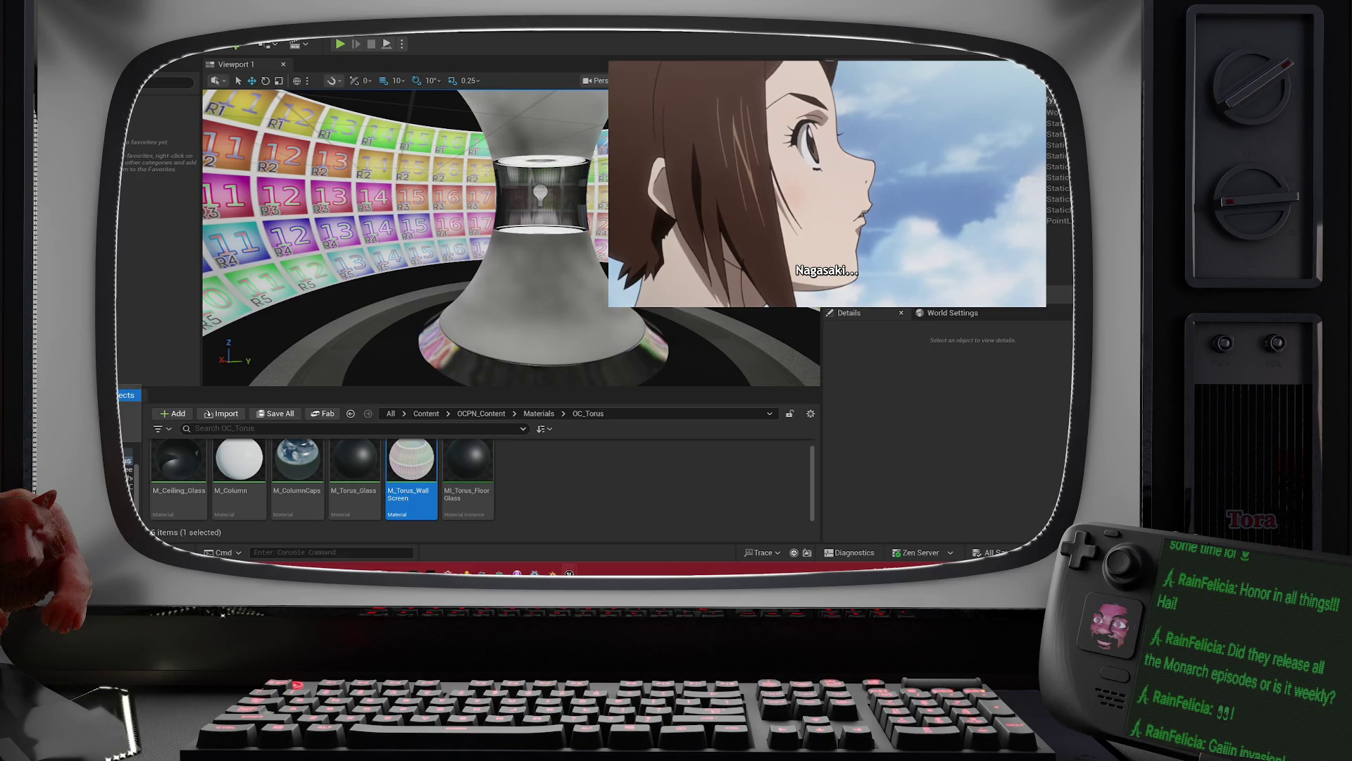
click(122, 247)
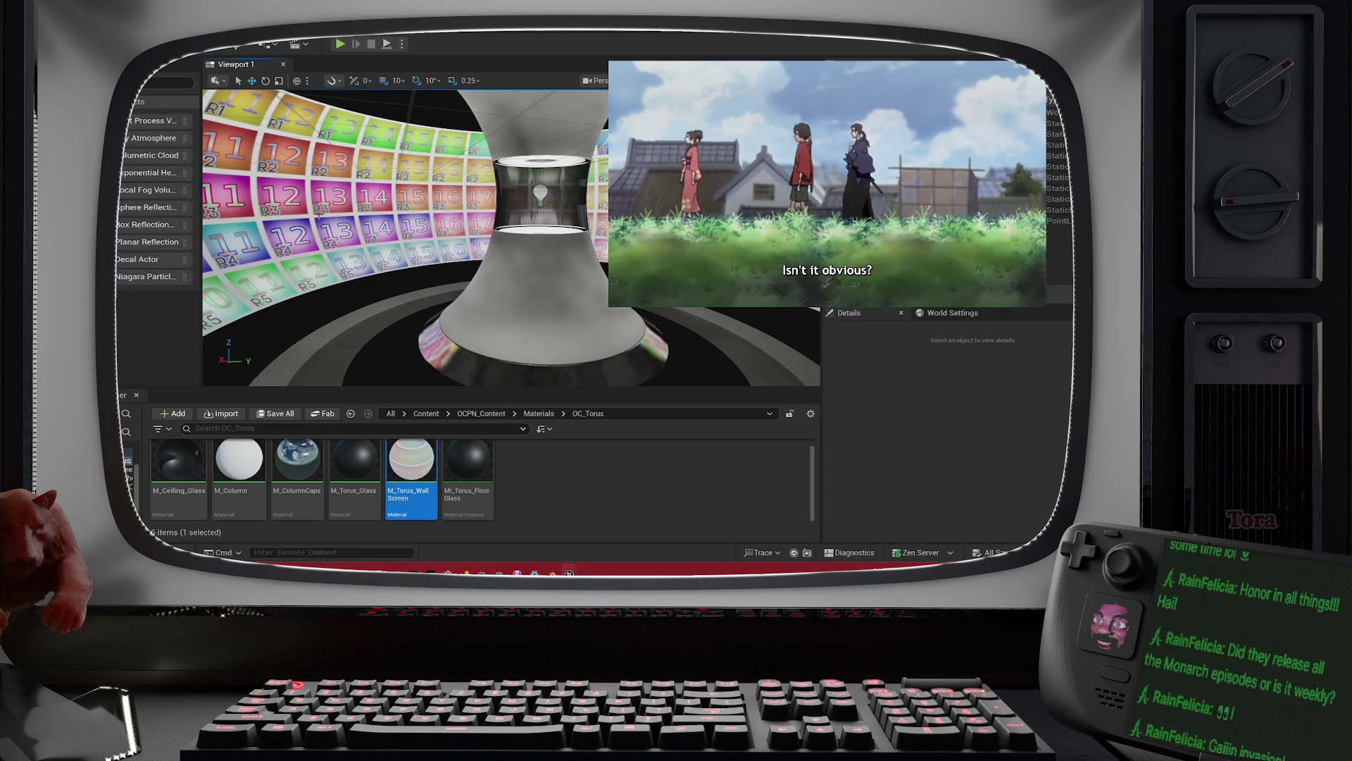
drag(151, 120, 516, 167)
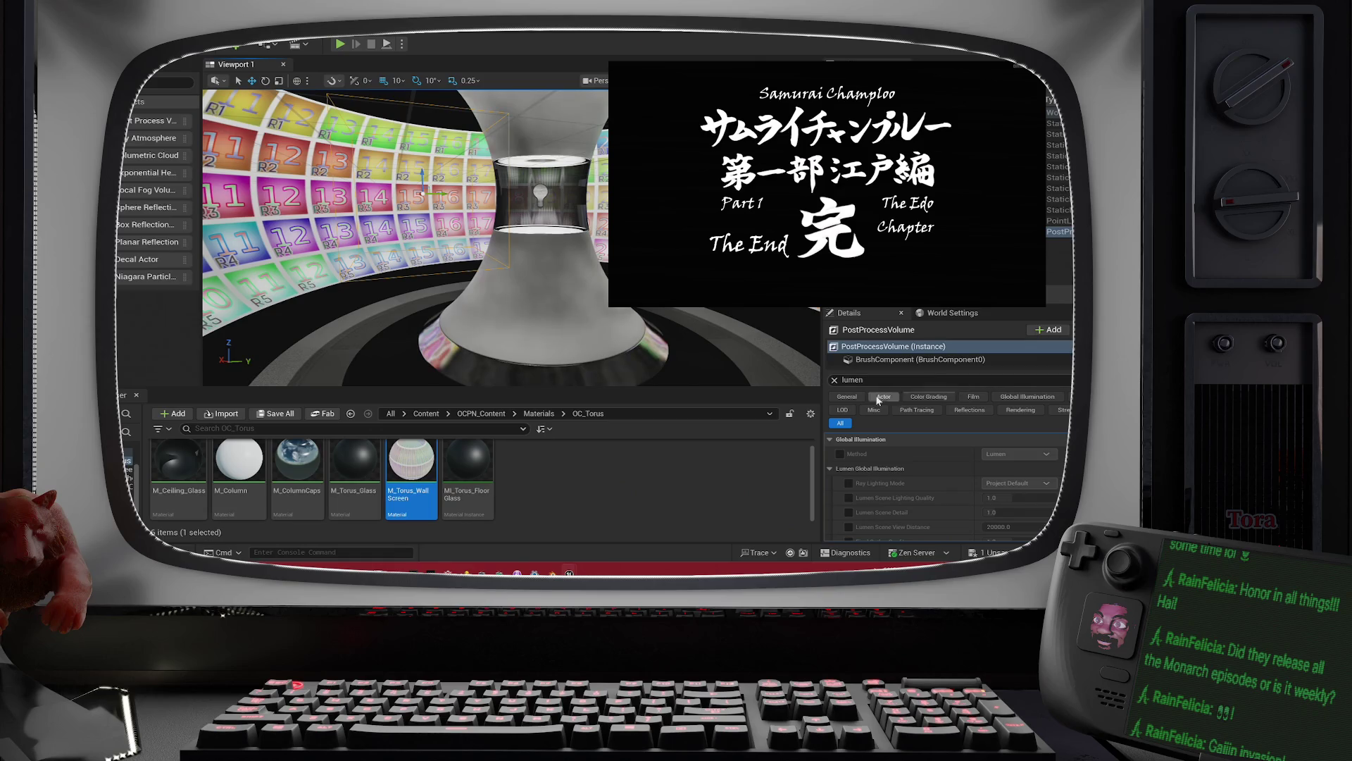
Step: Set the post process volume's Location X and Y to 0, then orbit to view the numbered tiles
click(833, 381)
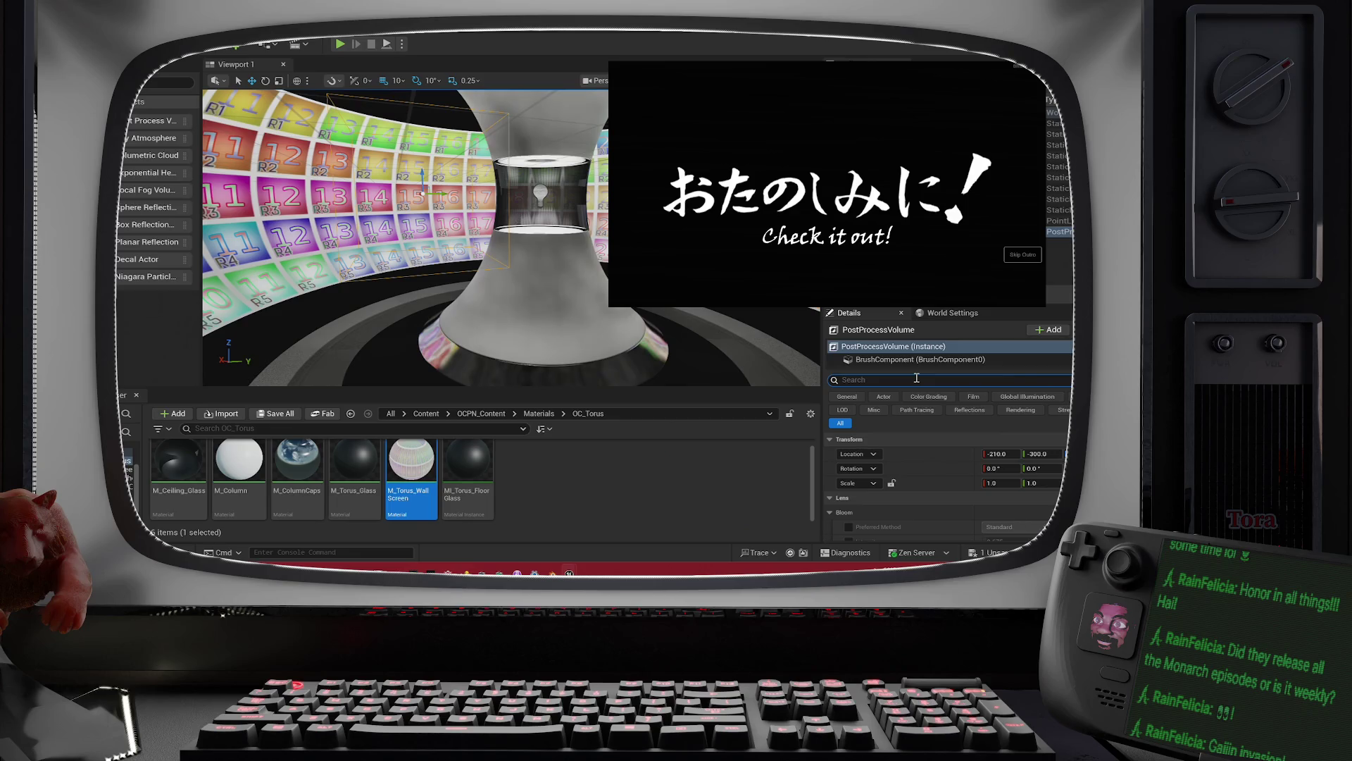
click(1008, 451)
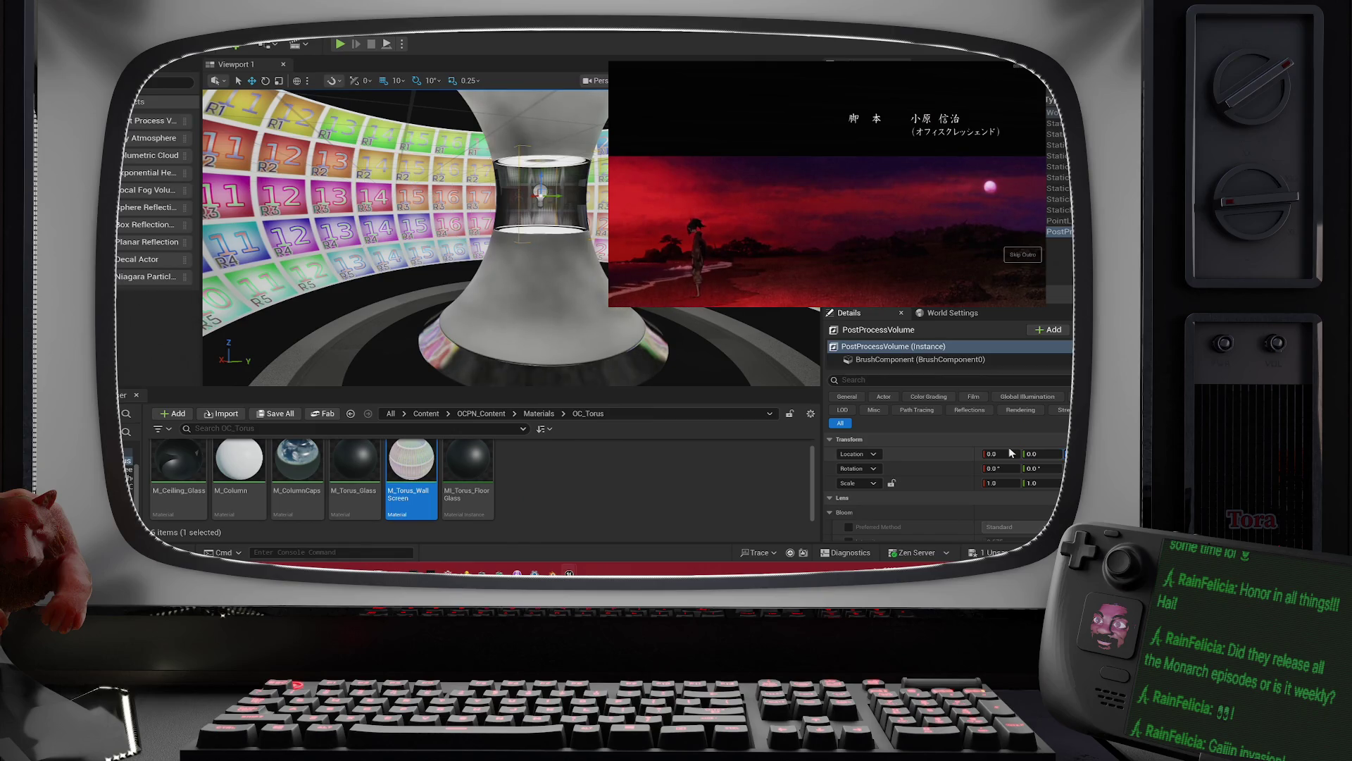
drag(482, 297, 483, 352)
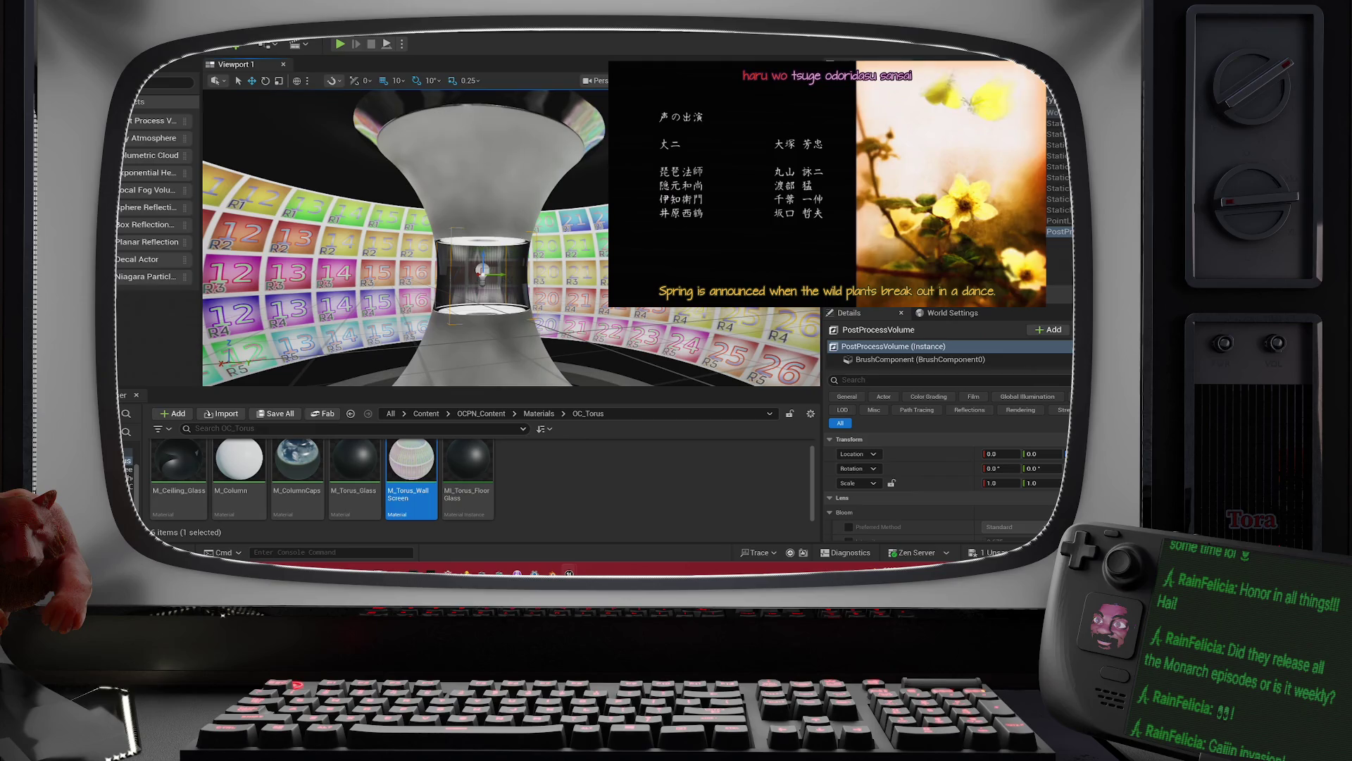
mouse_move(482, 281)
mouse_down()
mouse_move(423, 282)
mouse_move(451, 268)
mouse_move(450, 239)
mouse_up()
key(f)
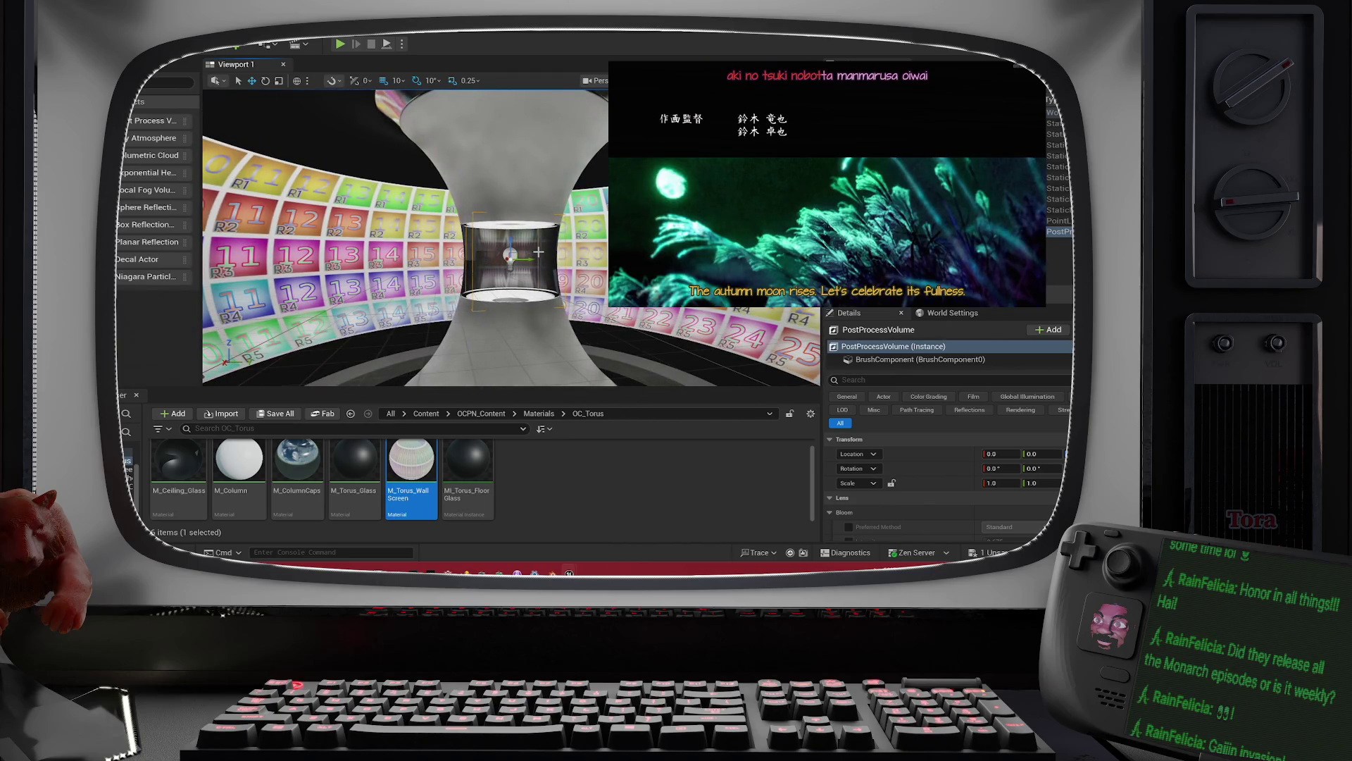
drag(556, 243, 451, 243)
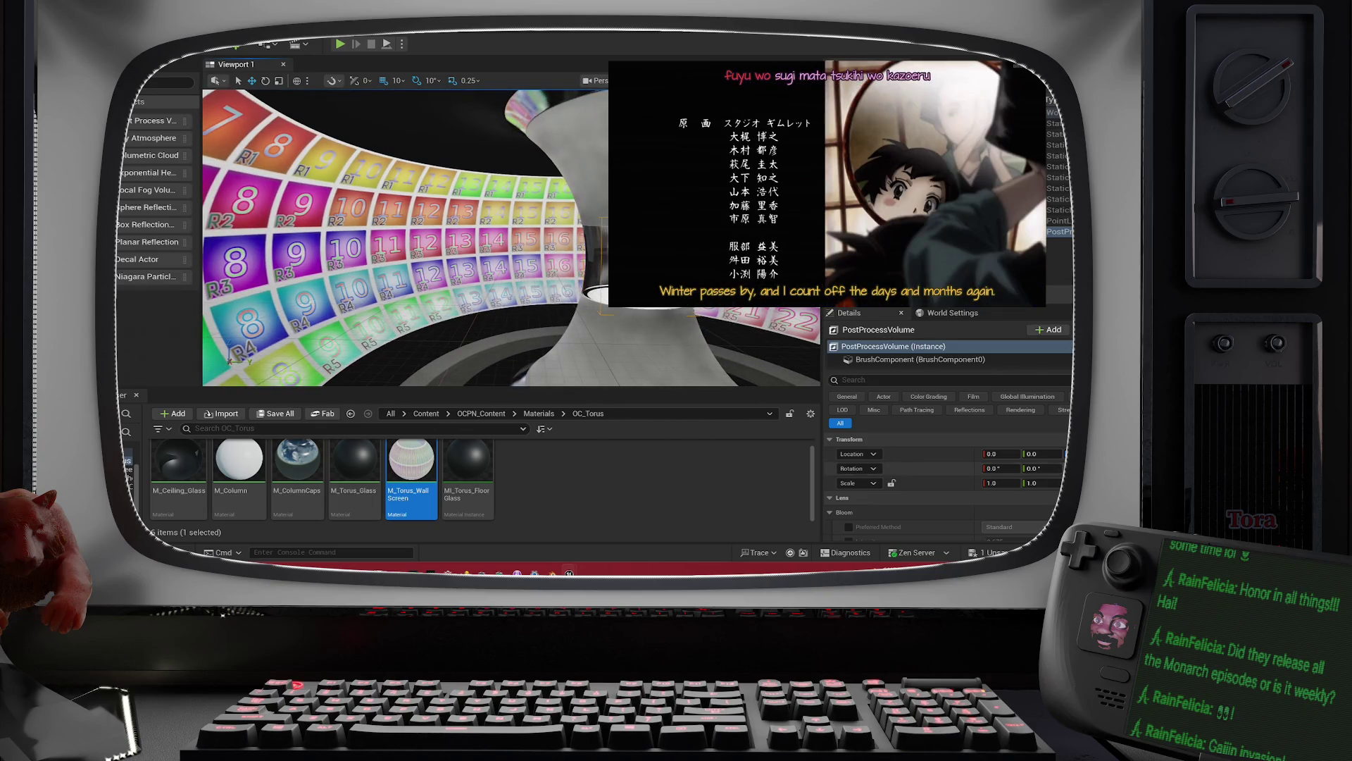
click(854, 380)
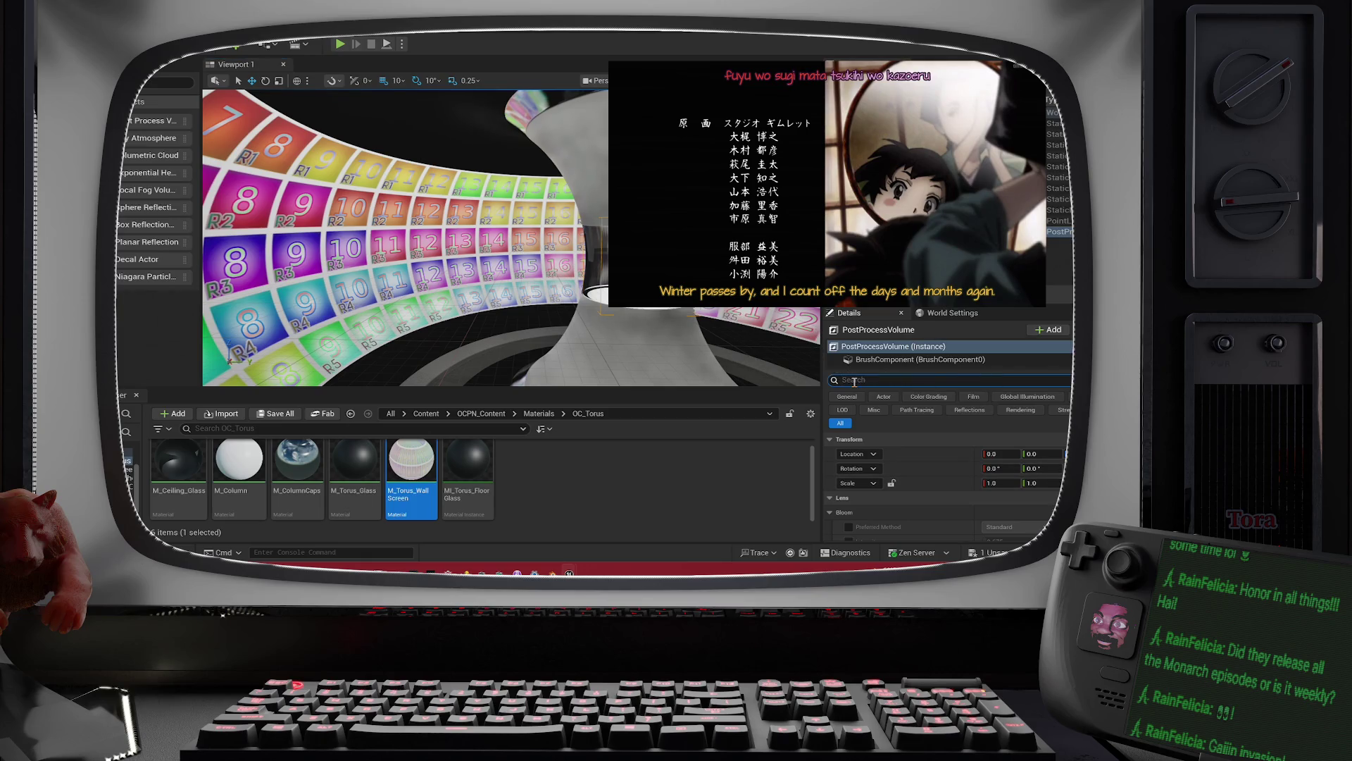
Step: Tick Infinite Extent (Unbound) on the volume and check, then revert, the Lumen global illumination override
text(bloond)
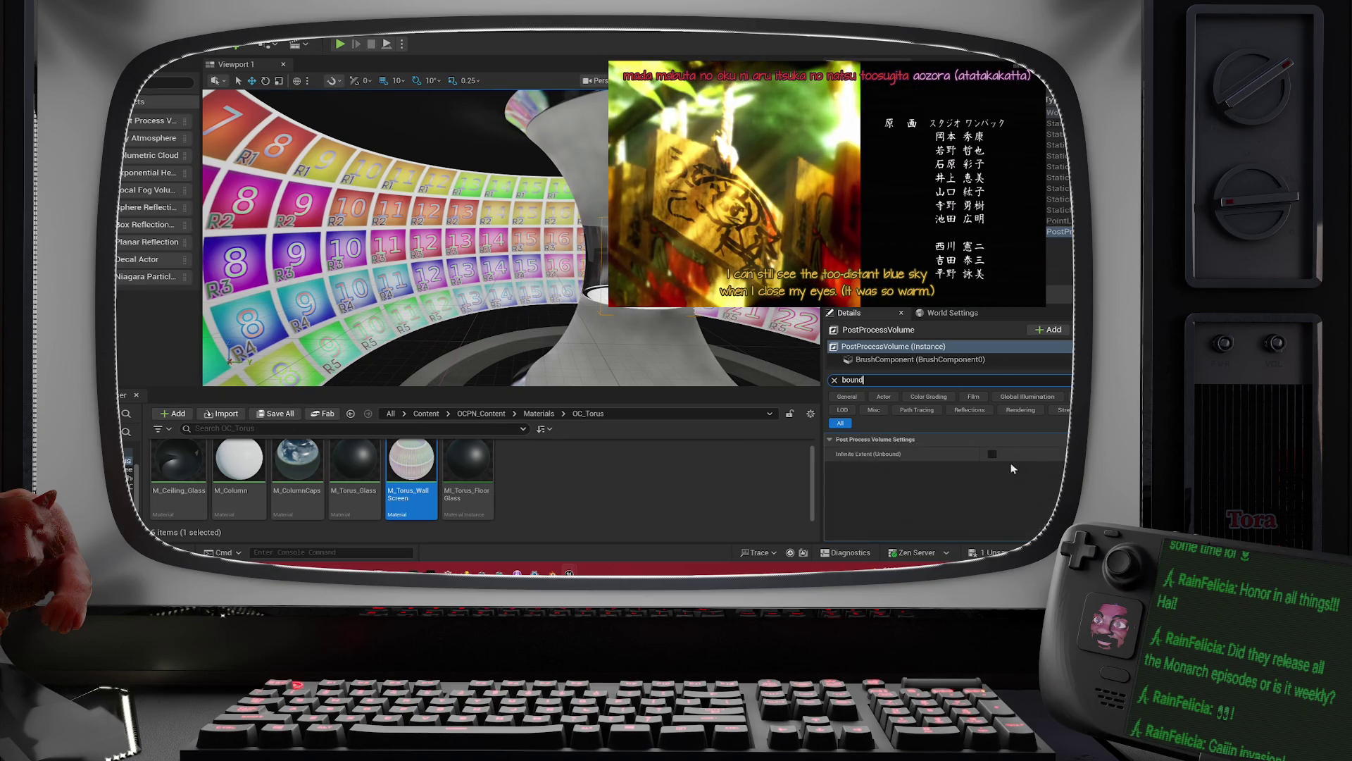
click(992, 453)
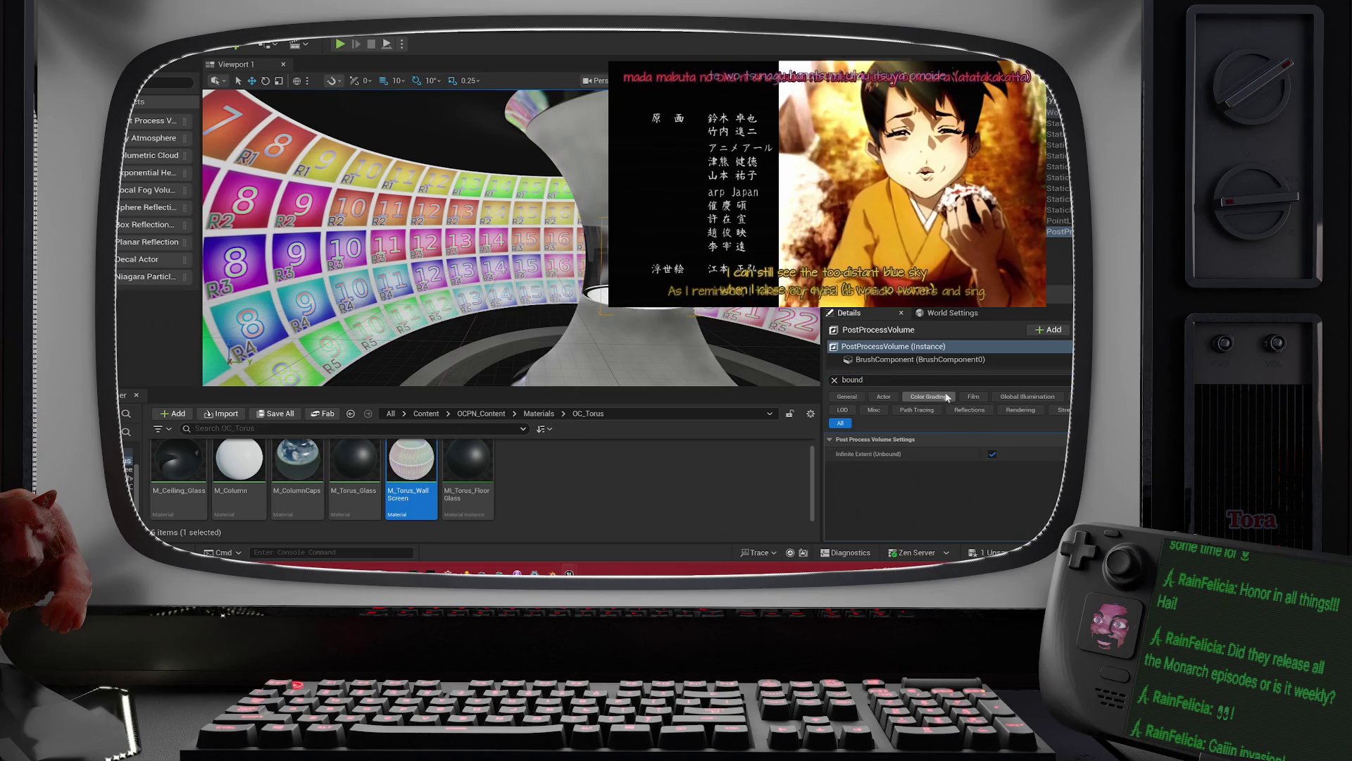
click(957, 378)
text(lumen)
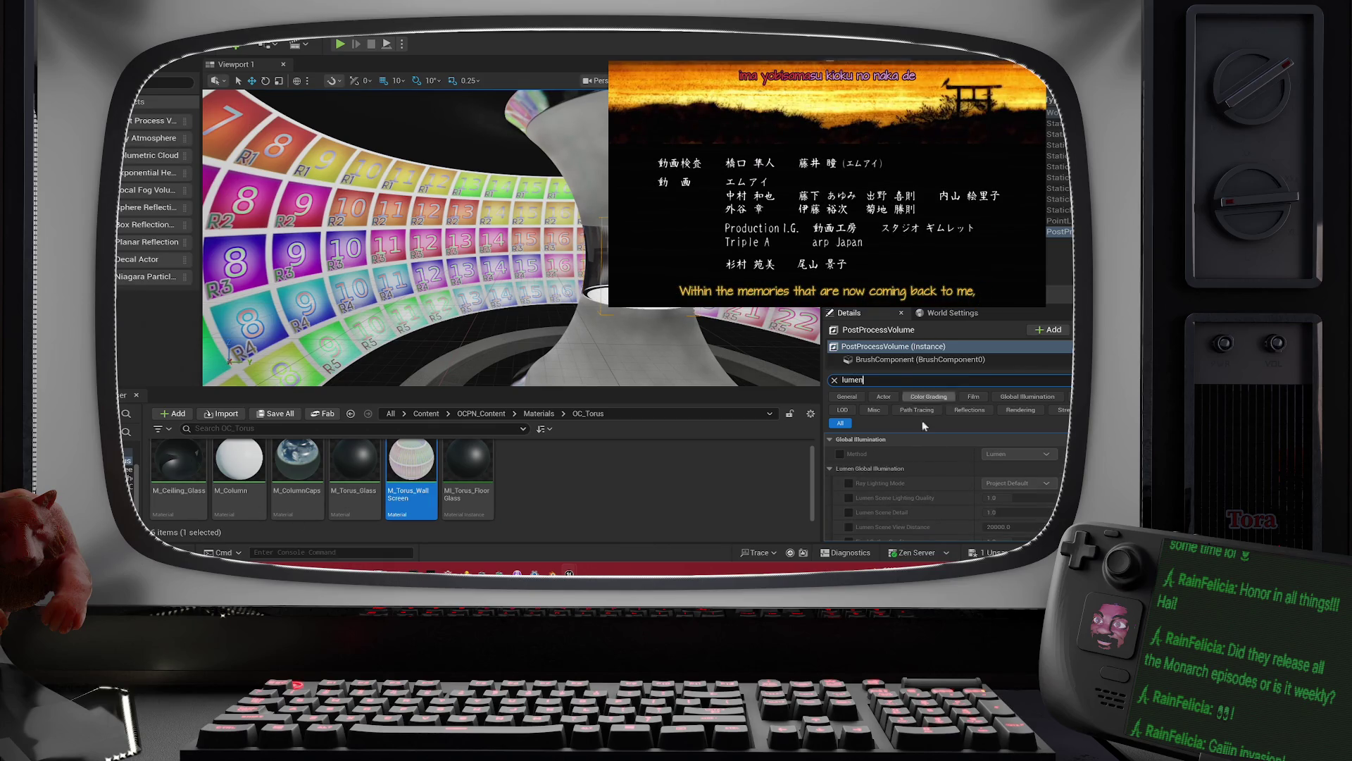
click(840, 455)
click(1018, 455)
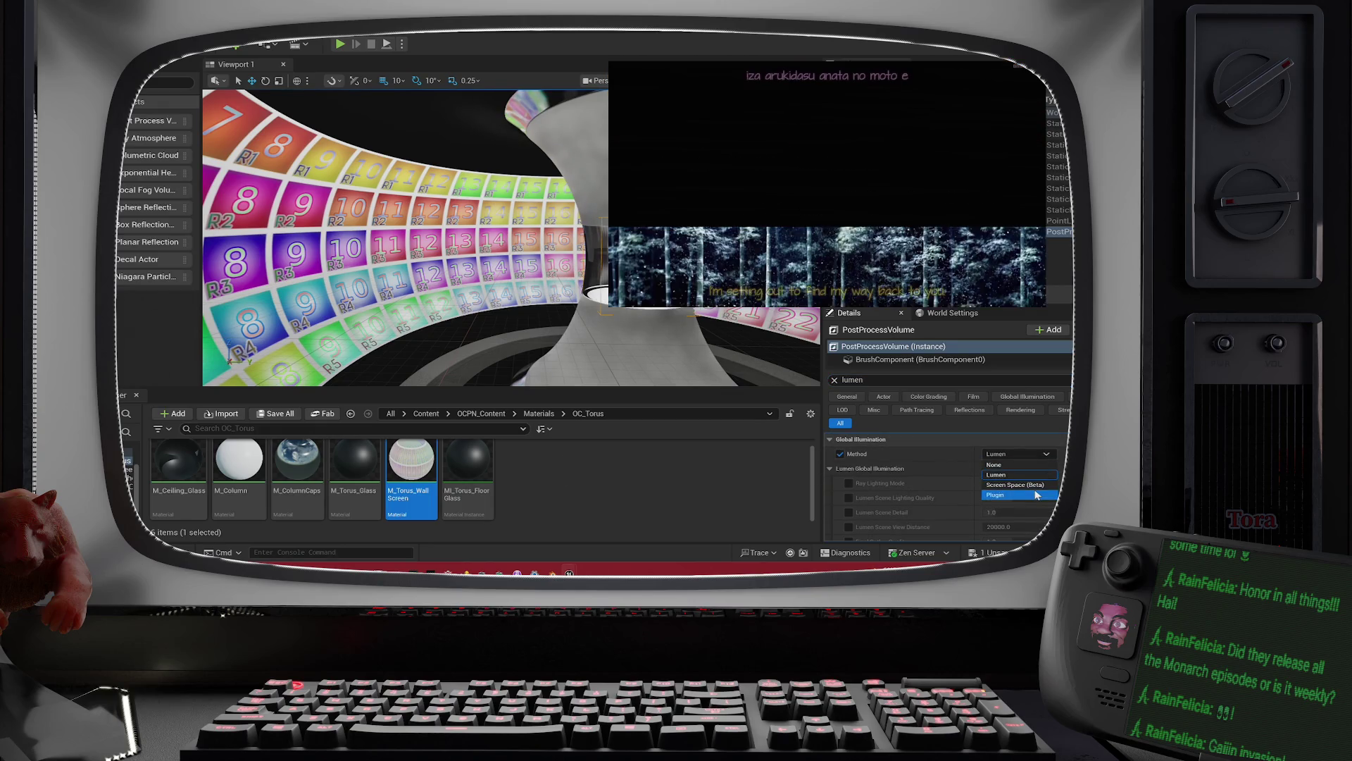
click(840, 454)
Step: Enable Ray Tracing Ambient Occlusion on the volume and clear the property search
click(881, 381)
text(ra)
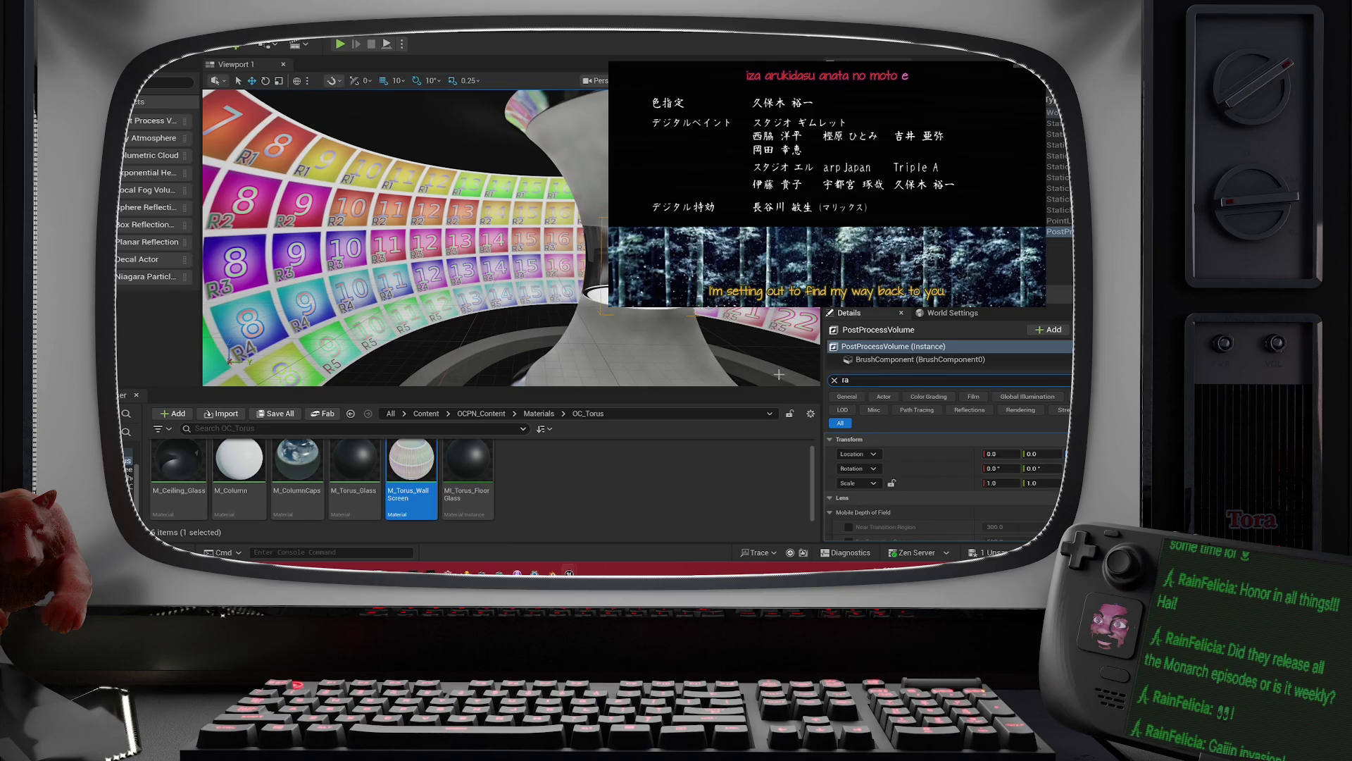
text(y)
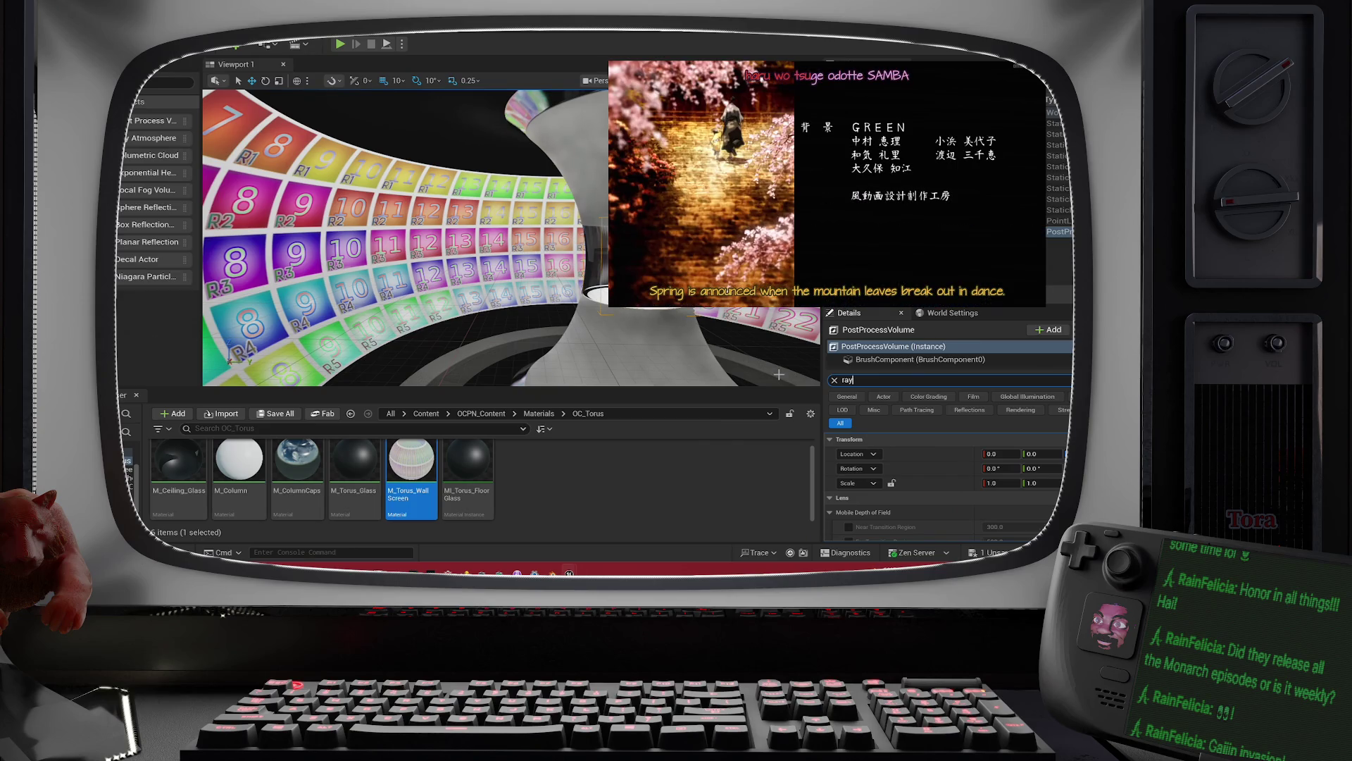
text(tra)
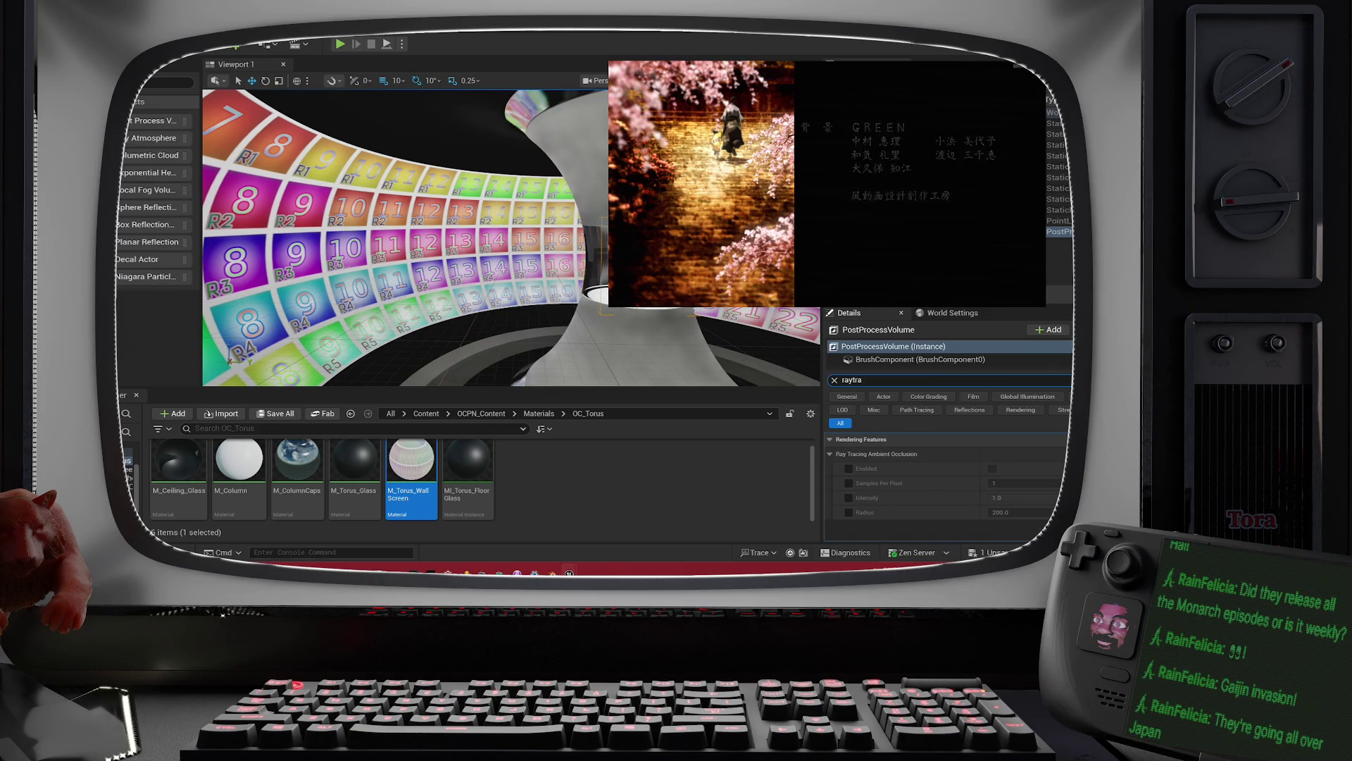
click(848, 467)
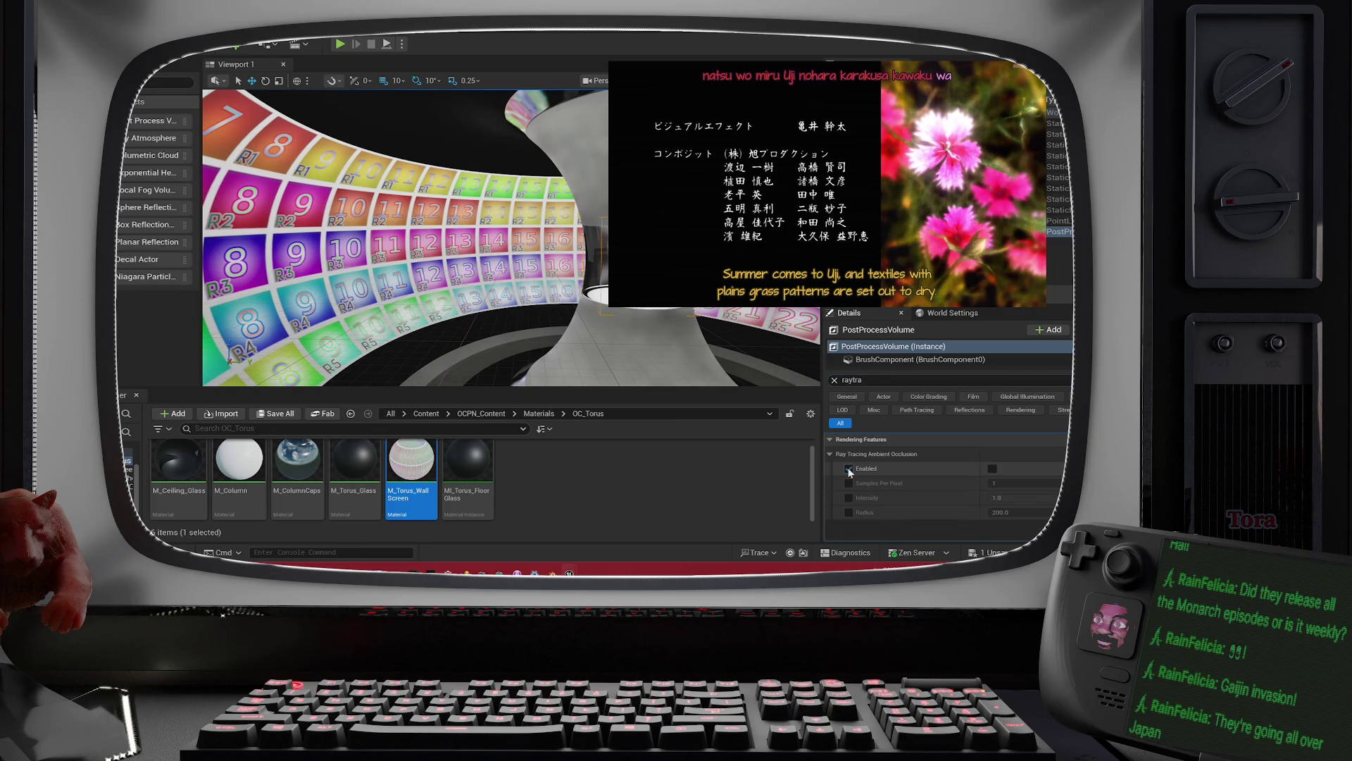
click(990, 472)
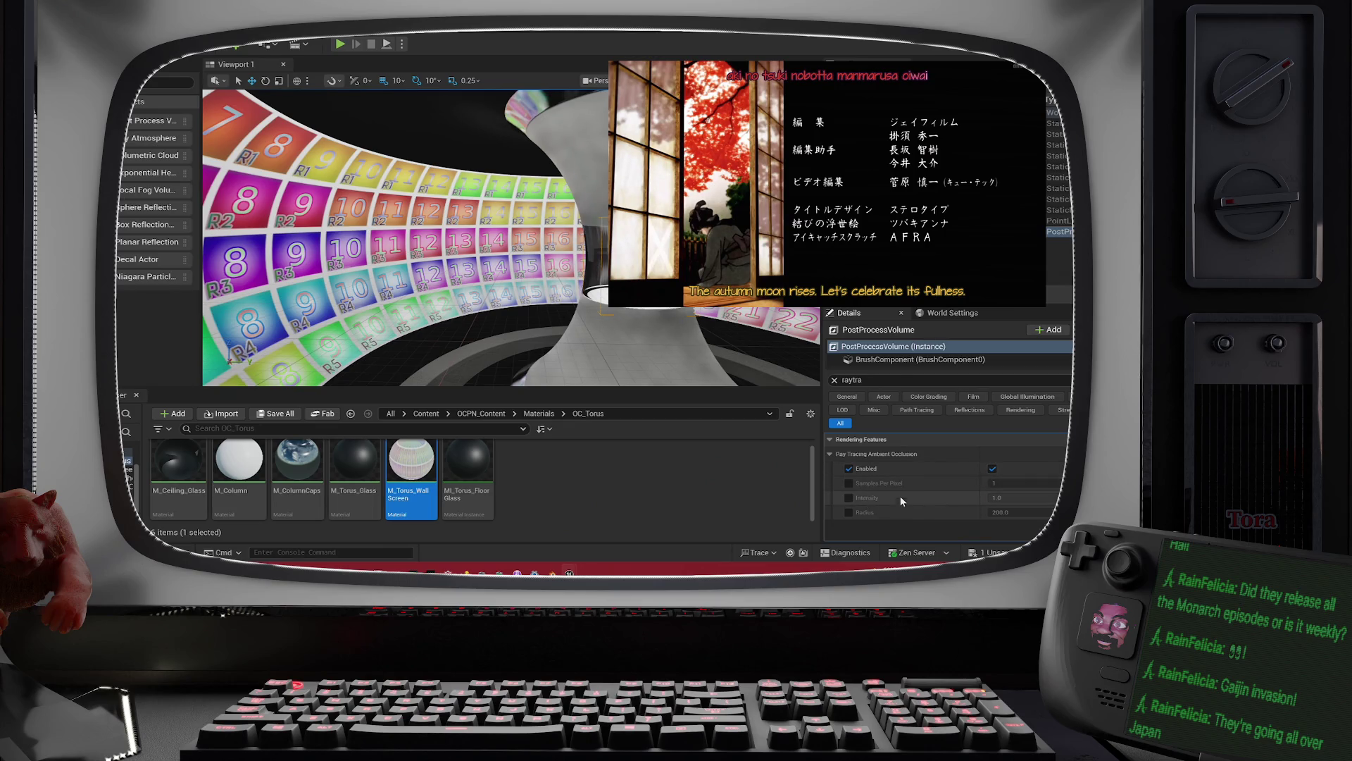
click(884, 384)
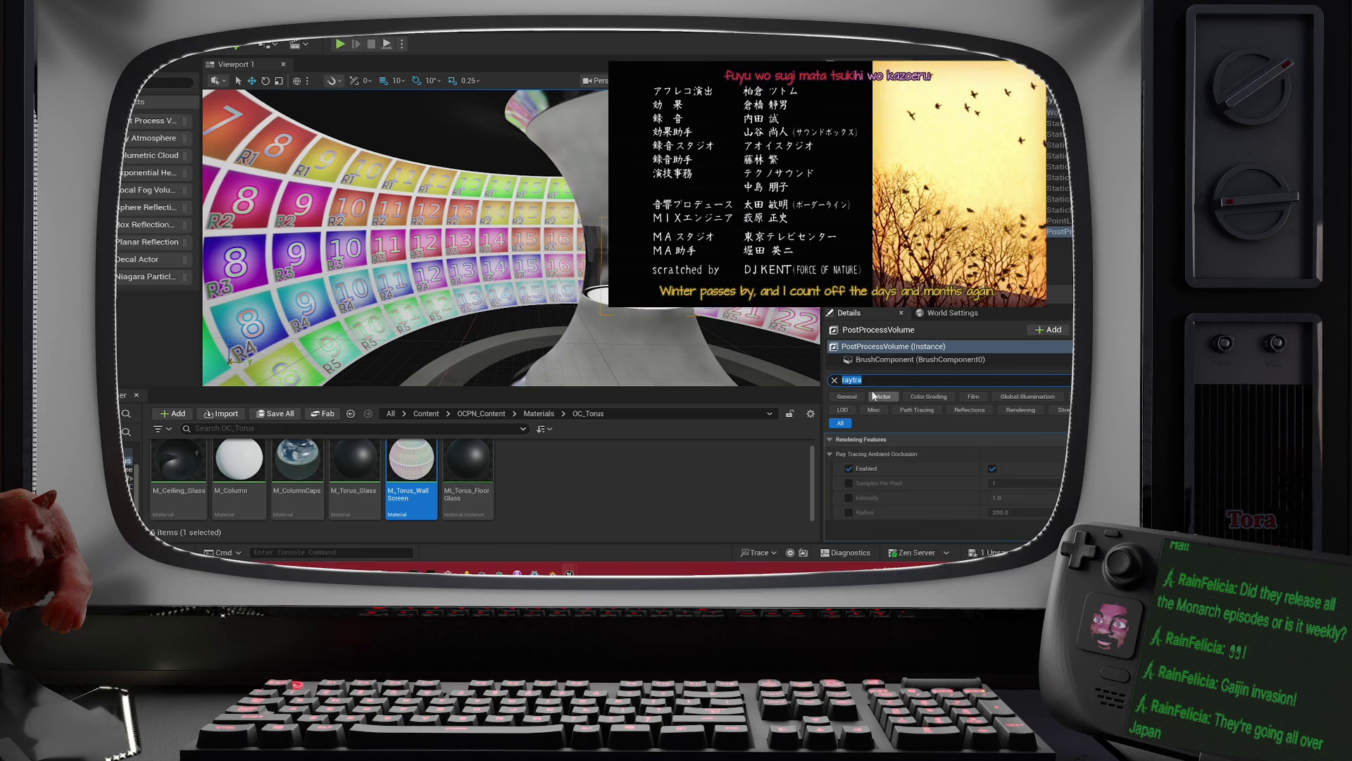
click(835, 380)
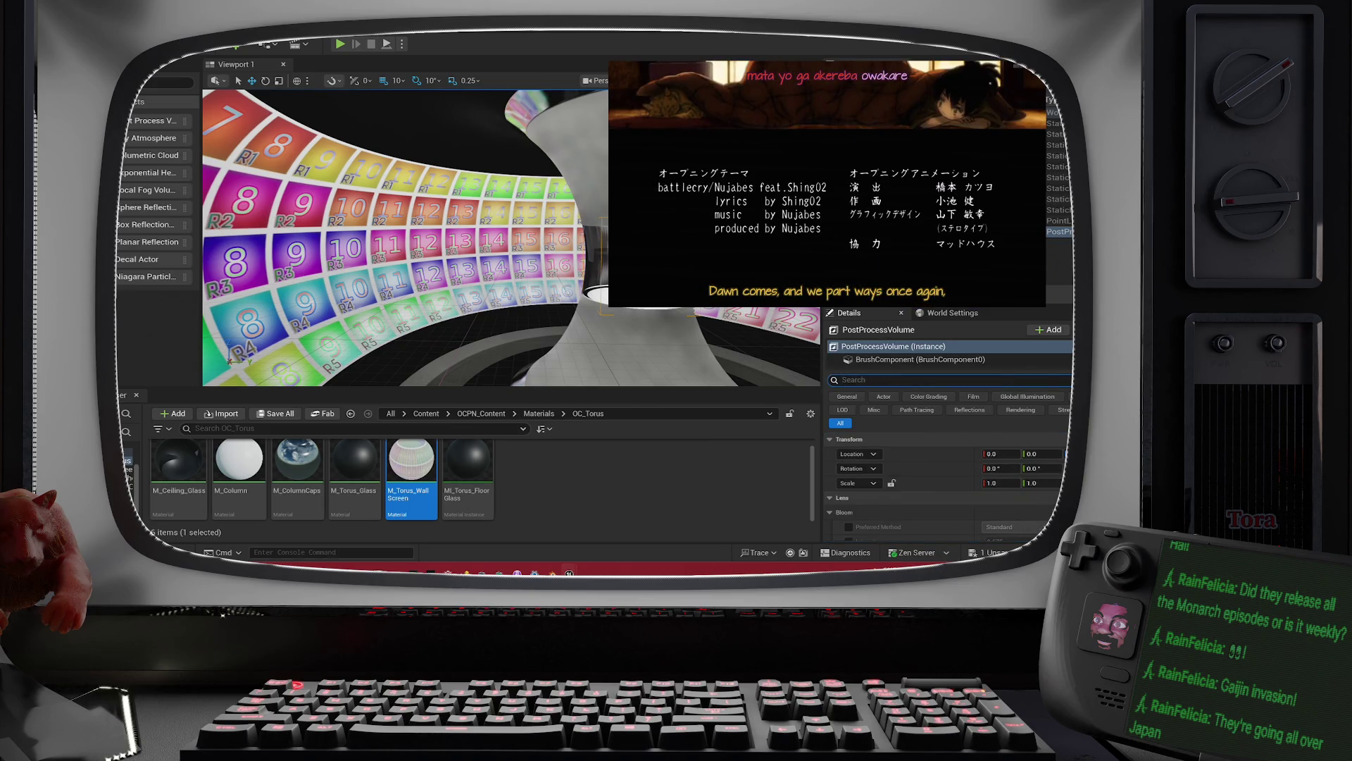
key(f)
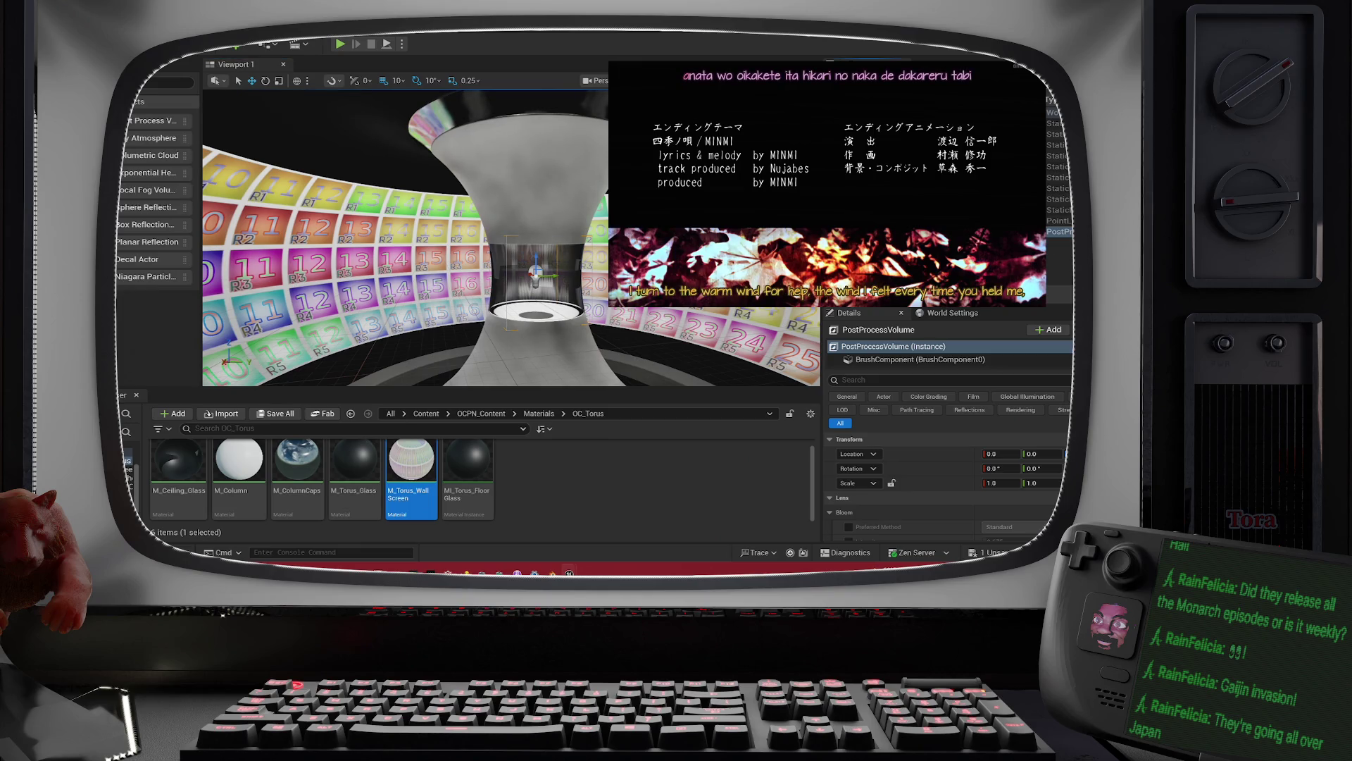
Step: Filter the Place Actors list with 'ca' to show camera-related actors
click(147, 82)
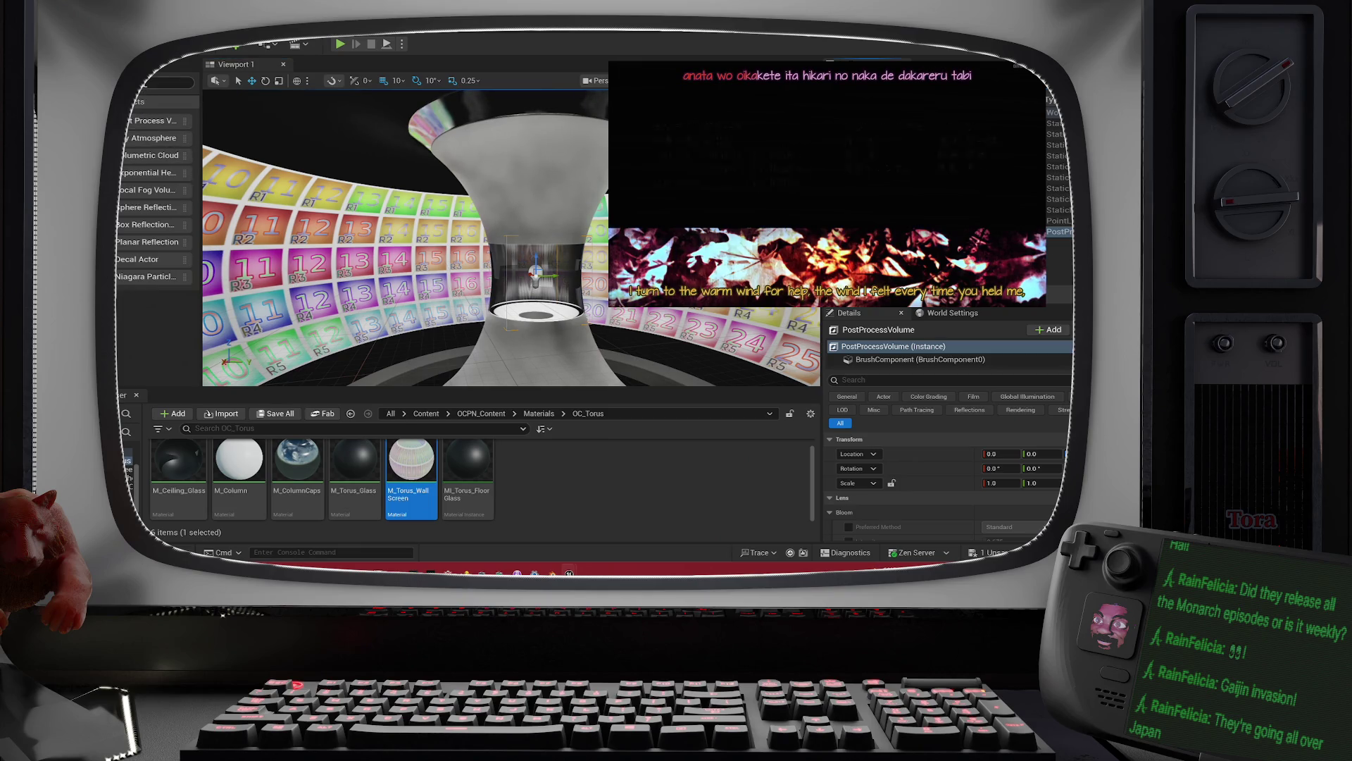
text(ca)
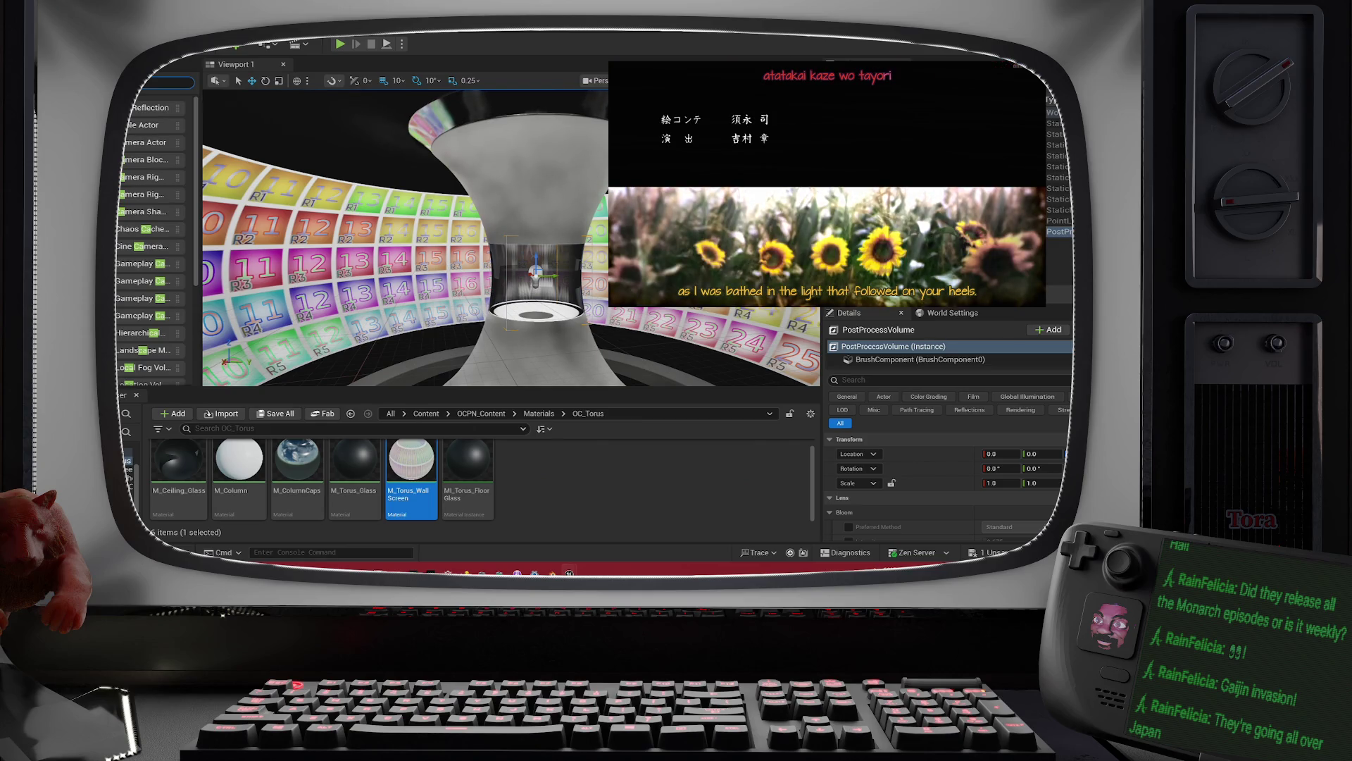
mouse_move(712, 168)
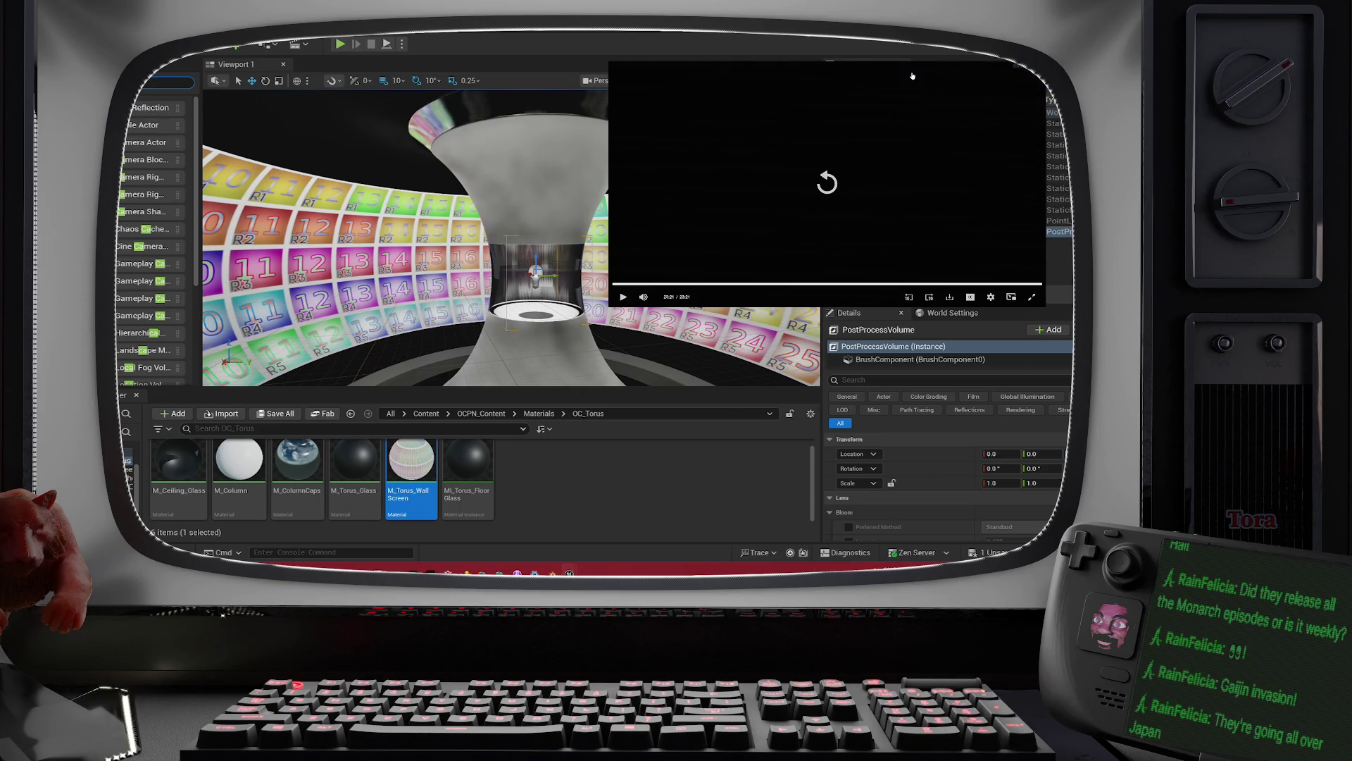
mouse_move(825, 124)
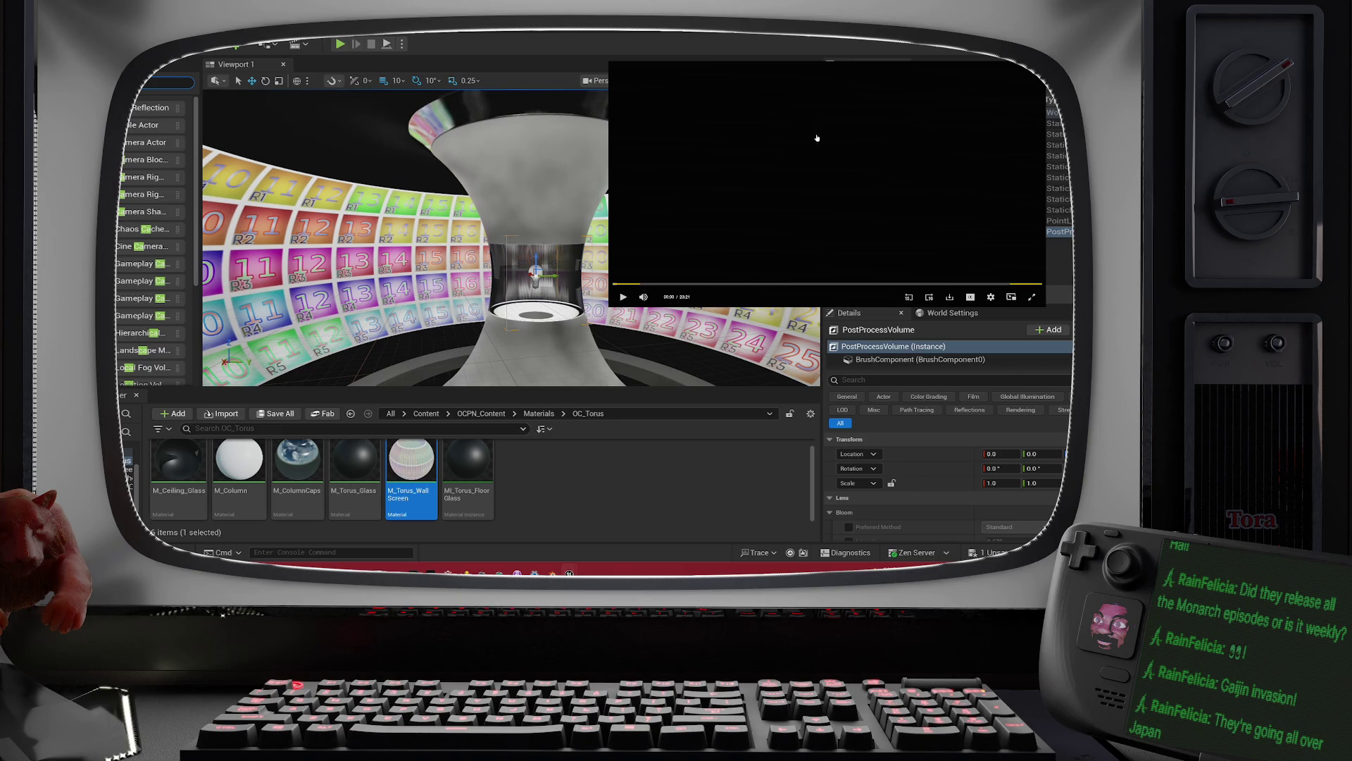